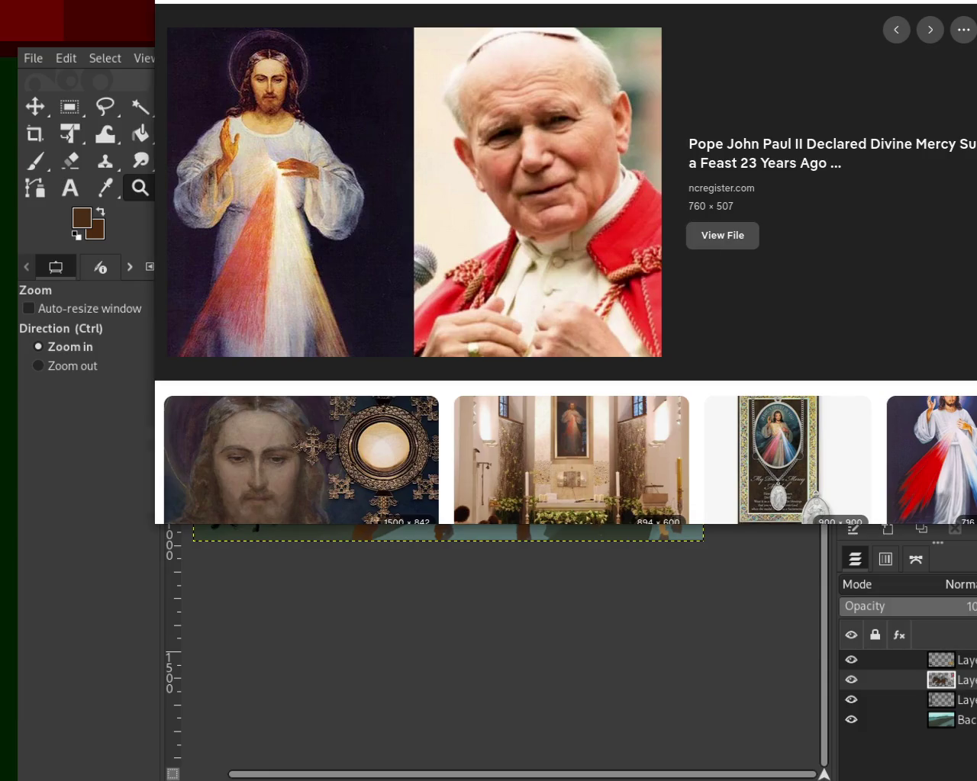
Step: Leave the Google Images search and bring the GIMP painting of riders and animals back
{"action": "scroll", "coordinate": [972, 57], "scroll_direction": "down", "scroll_amount": 5}
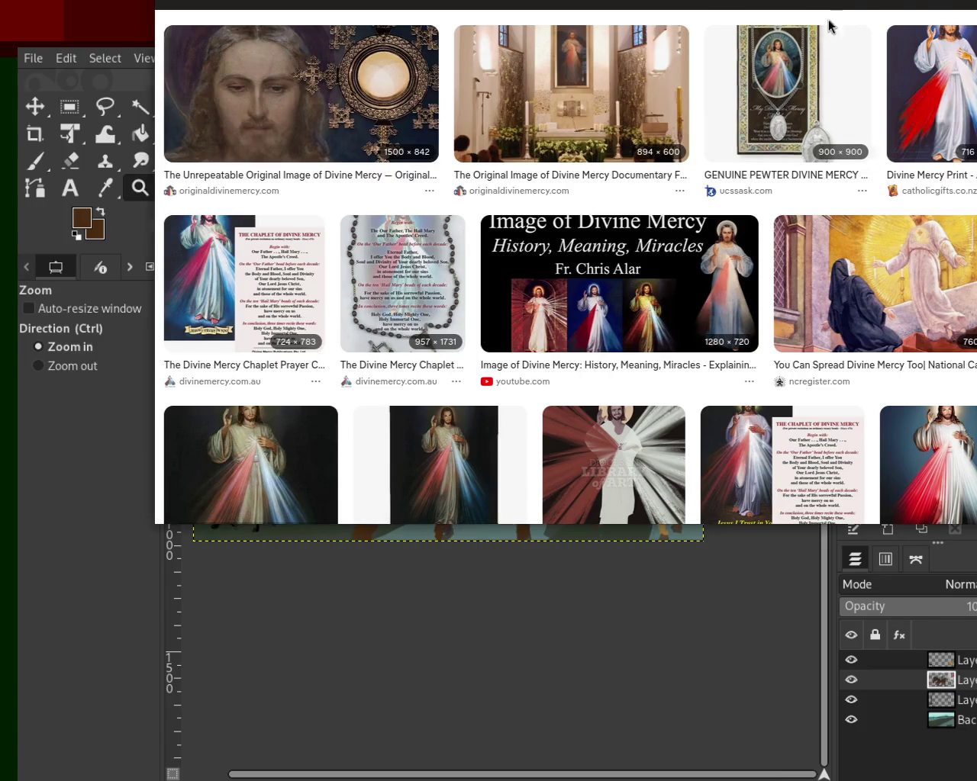
{"action": "key", "text": "alt+Tab"}
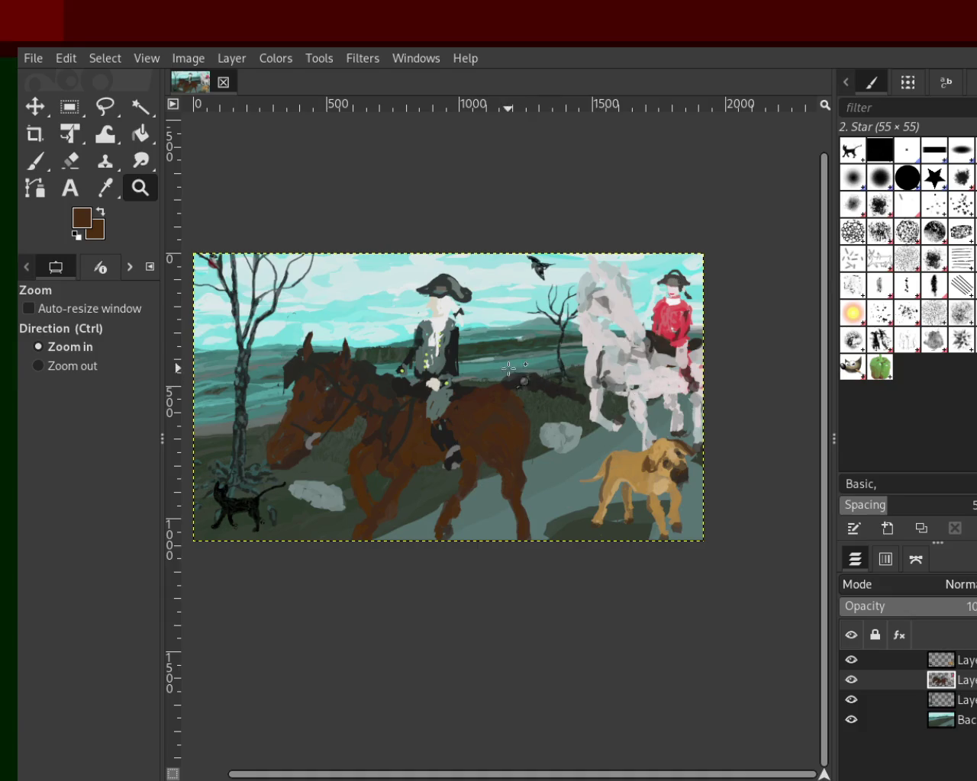
Step: Hide every layer except the Background landscape, including the bird, cat and dog layer
{"action": "left_click", "coordinate": [654, 334], "text": "ctrl"}
{"action": "left_click", "coordinate": [590, 388]}
{"action": "left_click", "coordinate": [590, 389]}
{"action": "left_click", "coordinate": [850, 679]}
{"action": "left_click", "coordinate": [851, 699]}
{"action": "left_click", "coordinate": [851, 719]}
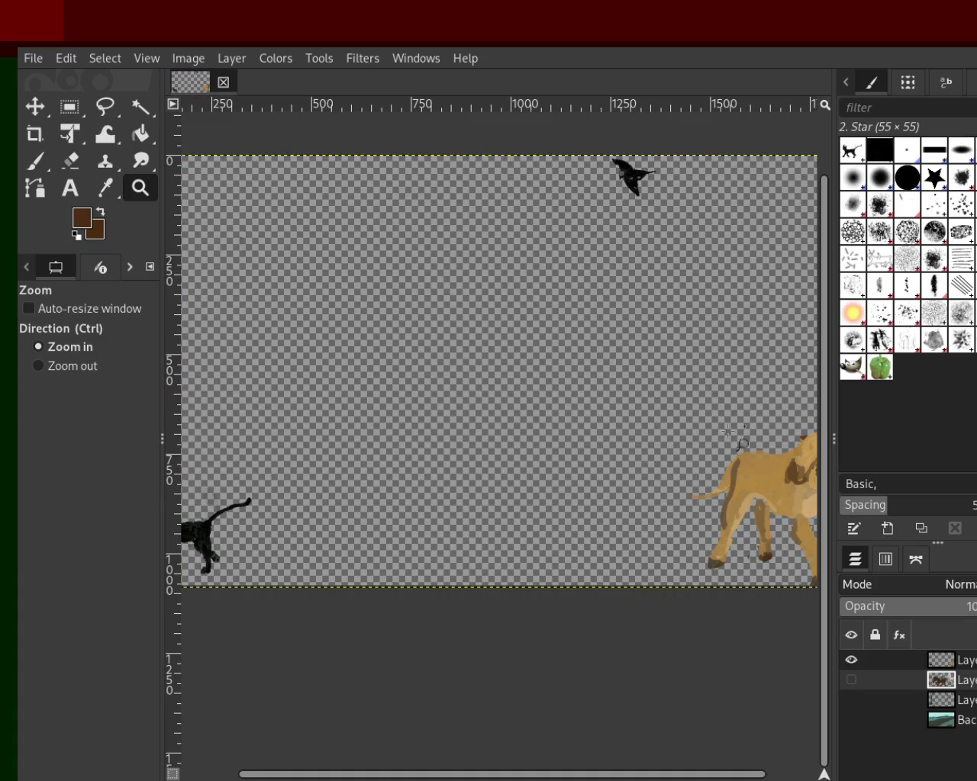
{"action": "left_click", "coordinate": [851, 700]}
{"action": "left_click", "coordinate": [851, 720]}
{"action": "left_click", "coordinate": [851, 700]}
{"action": "left_click", "coordinate": [850, 660]}
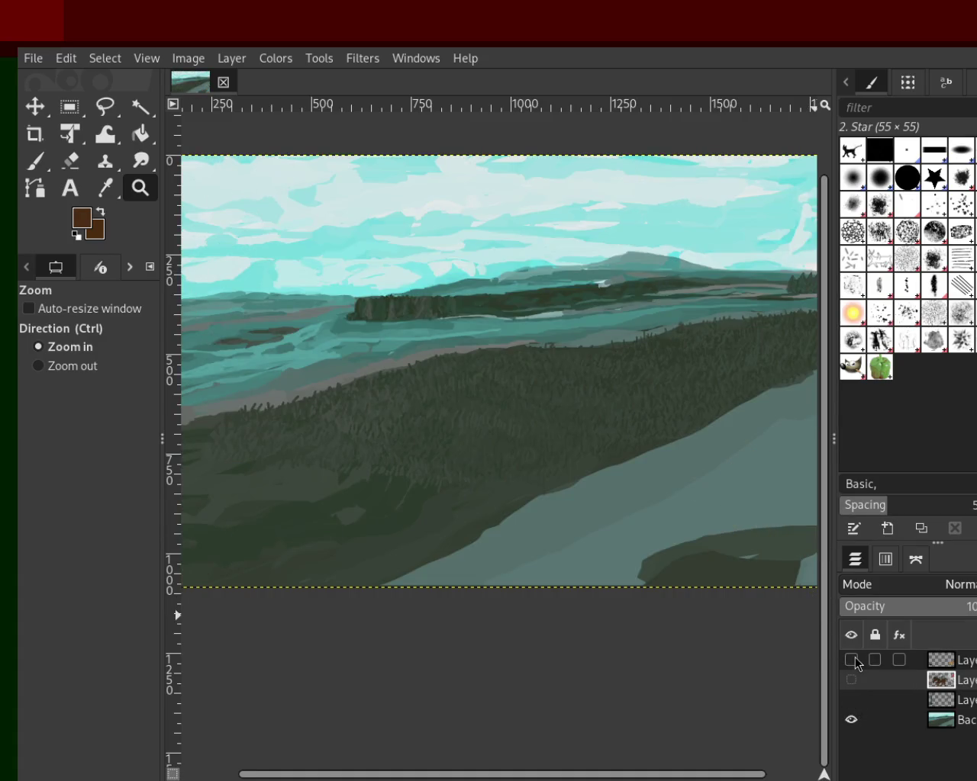
Step: Zoom in on the grassy hillside and pick its dark green for the Paintbrush
{"action": "left_click", "coordinate": [633, 476], "text": "ctrl"}
{"action": "left_click", "coordinate": [635, 473], "text": "ctrl"}
{"action": "left_click", "coordinate": [530, 474]}
{"action": "left_click", "coordinate": [466, 522]}
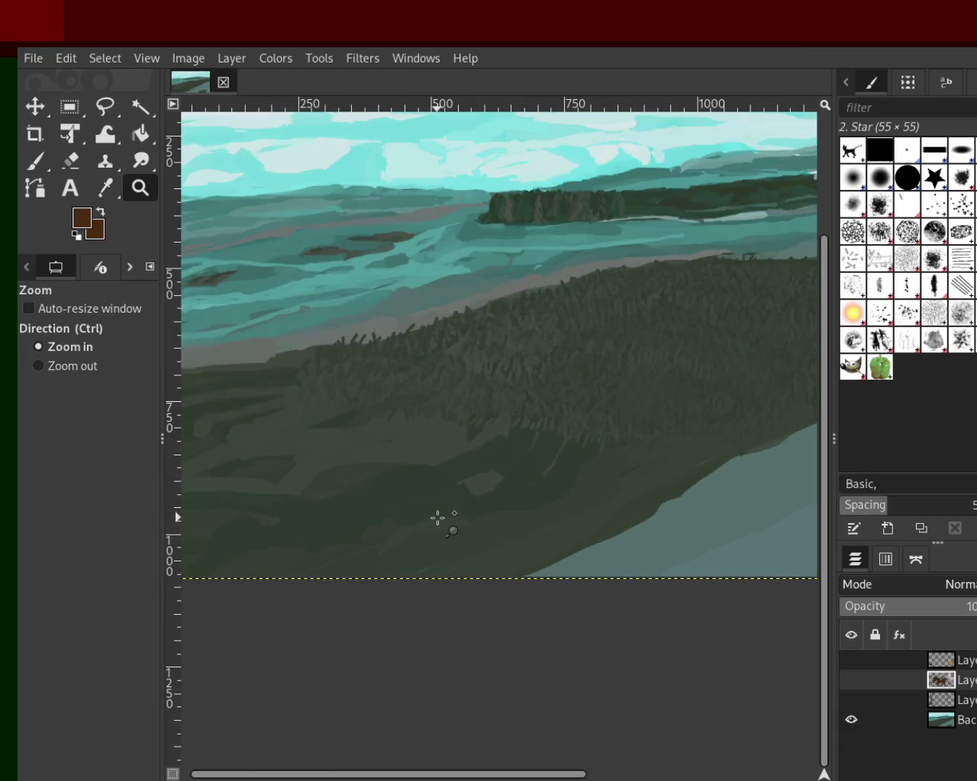
{"action": "left_click", "coordinate": [313, 464]}
{"action": "key", "text": "p"}
{"action": "left_click", "coordinate": [563, 394], "text": "ctrl"}
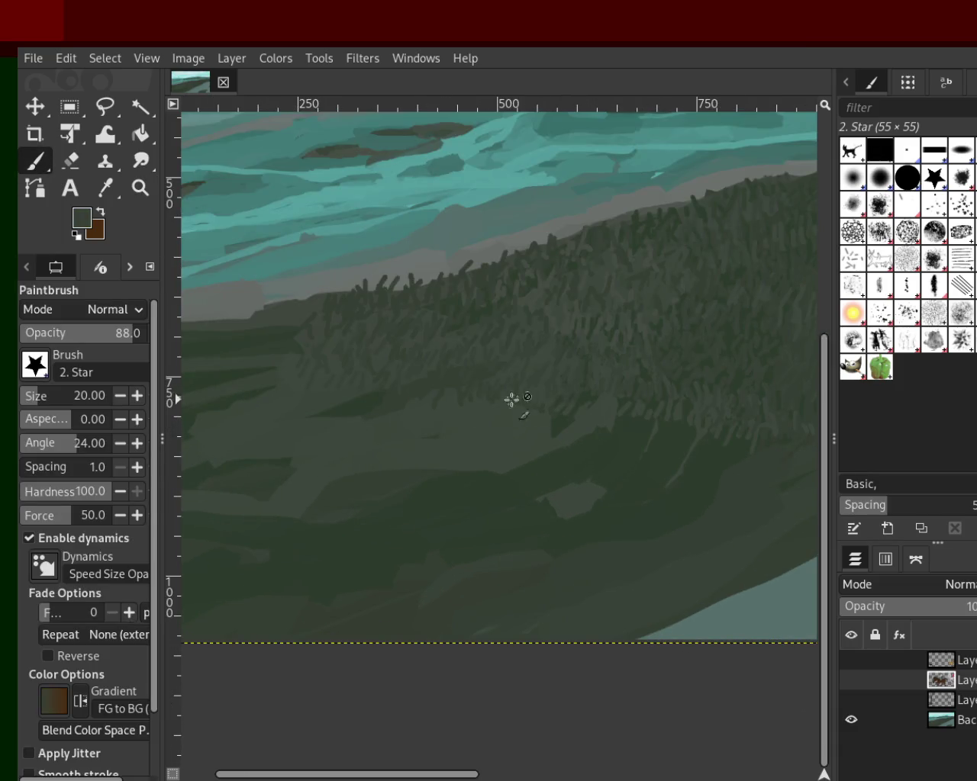
Step: Re-hide the cat layer, make Background the active layer, and shrink the brush
{"action": "key", "text": "ctrl+z"}
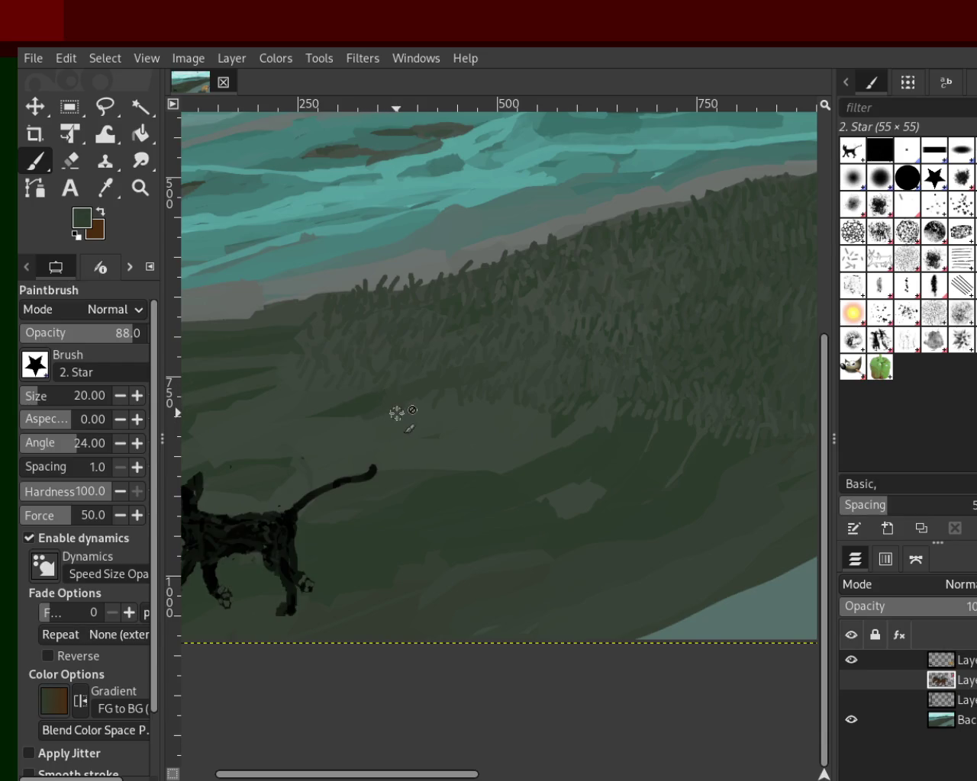
{"action": "left_click", "coordinate": [850, 660]}
{"action": "left_click", "coordinate": [943, 719]}
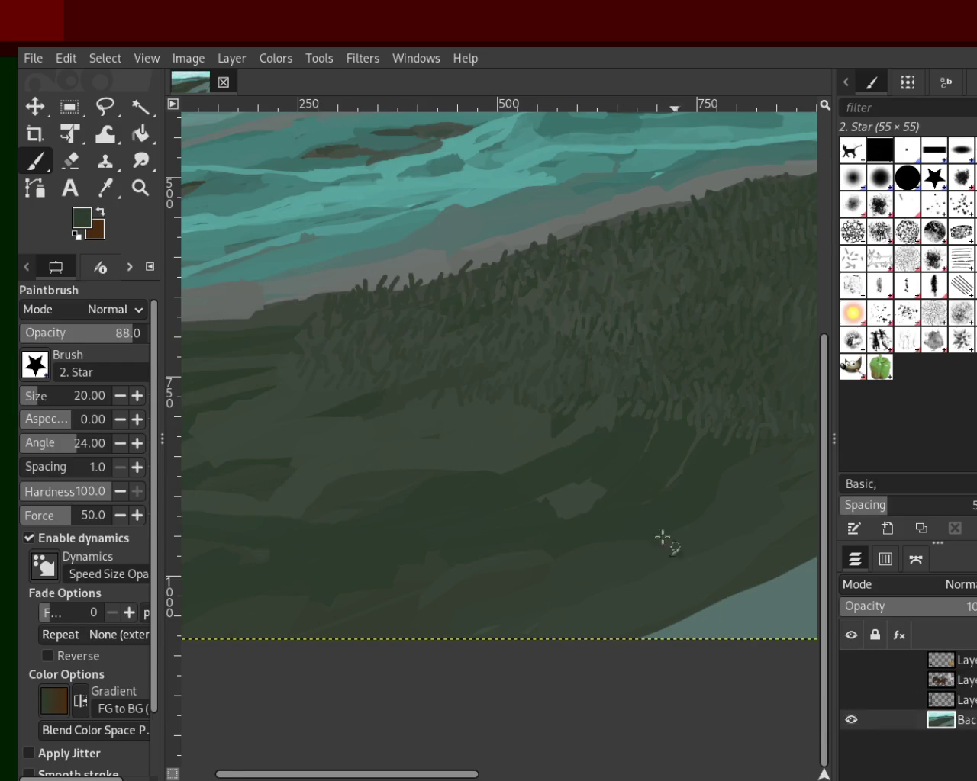
{"action": "left_click", "coordinate": [120, 396]}
{"action": "left_click", "coordinate": [121, 395]}
{"action": "left_click", "coordinate": [120, 396]}
{"action": "left_click", "coordinate": [121, 396]}
{"action": "left_click", "coordinate": [120, 396]}
{"action": "left_click", "coordinate": [121, 396]}
{"action": "left_click", "coordinate": [121, 396]}
{"action": "left_click", "coordinate": [121, 396]}
{"action": "left_click", "coordinate": [121, 396]}
Step: Sample several dark hillside greens and paint short size-7 star-brush grass strokes
{"action": "left_click", "coordinate": [288, 334], "text": "ctrl"}
{"action": "left_click", "coordinate": [340, 332], "text": "ctrl"}
{"action": "left_click", "coordinate": [322, 326], "text": "ctrl"}
{"action": "mouse_move", "coordinate": [278, 322]}
{"action": "left_mouse_down"}
{"action": "mouse_move", "coordinate": [273, 309]}
{"action": "mouse_move", "coordinate": [306, 301]}
{"action": "mouse_move", "coordinate": [298, 288]}
{"action": "mouse_move", "coordinate": [325, 307]}
{"action": "left_mouse_up"}
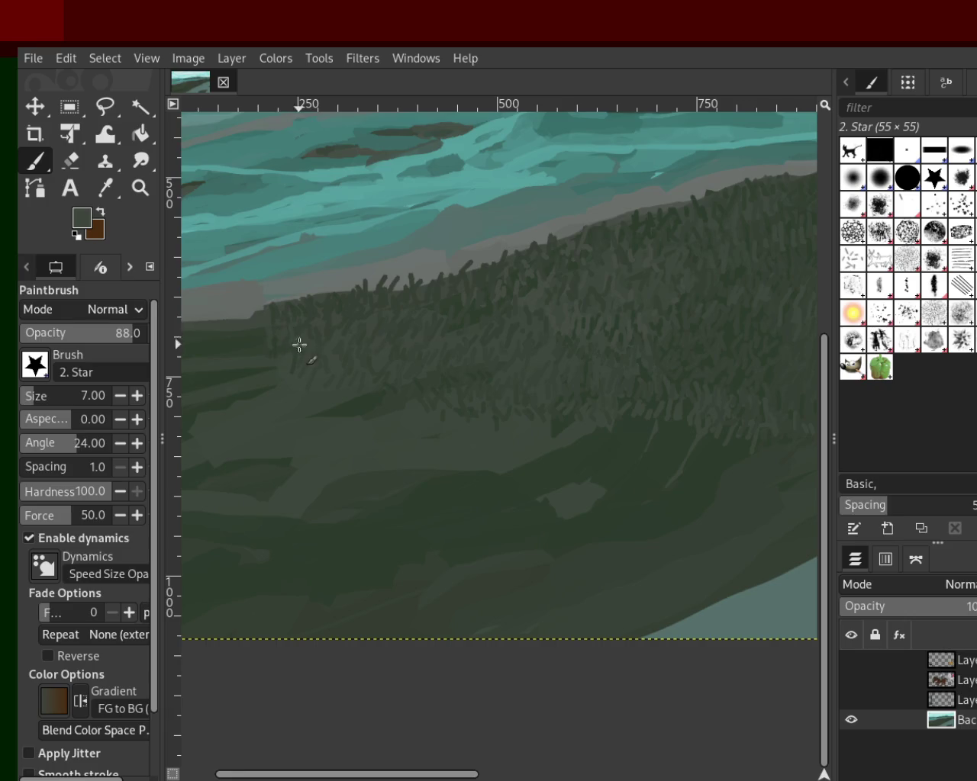
{"action": "left_click", "coordinate": [438, 331], "text": "ctrl"}
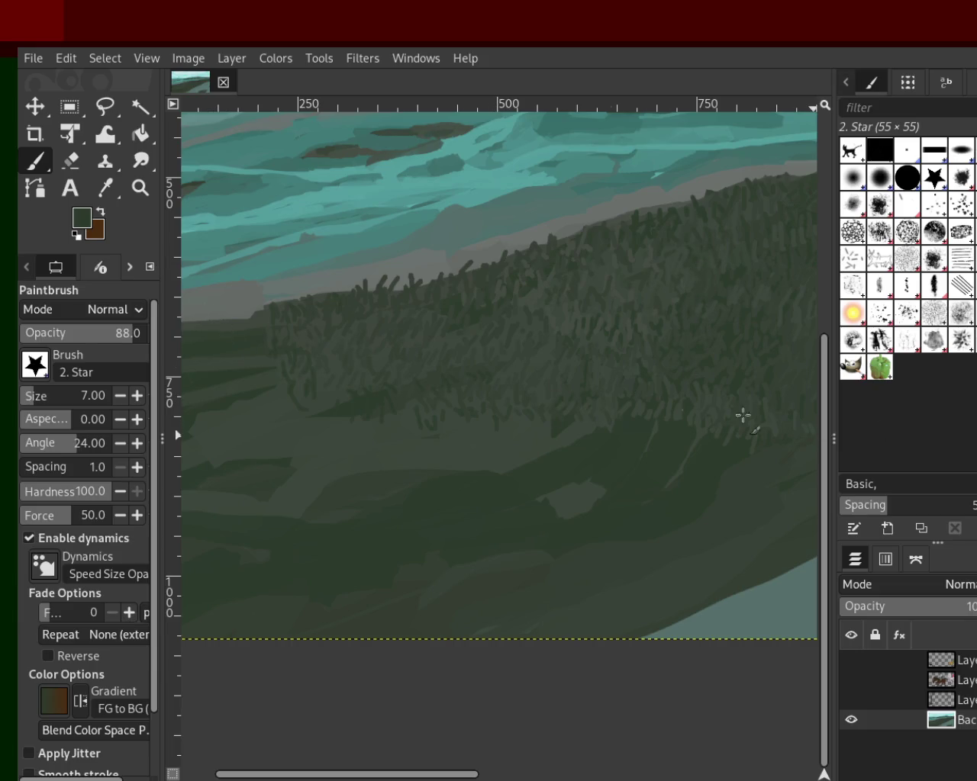
Step: Zoom in on the distant hills and the grey riverbank band
{"action": "key", "text": "z"}
{"action": "left_click", "coordinate": [534, 435], "text": "ctrl"}
{"action": "left_click", "coordinate": [533, 441], "text": "ctrl"}
{"action": "left_click", "coordinate": [533, 441], "text": "ctrl"}
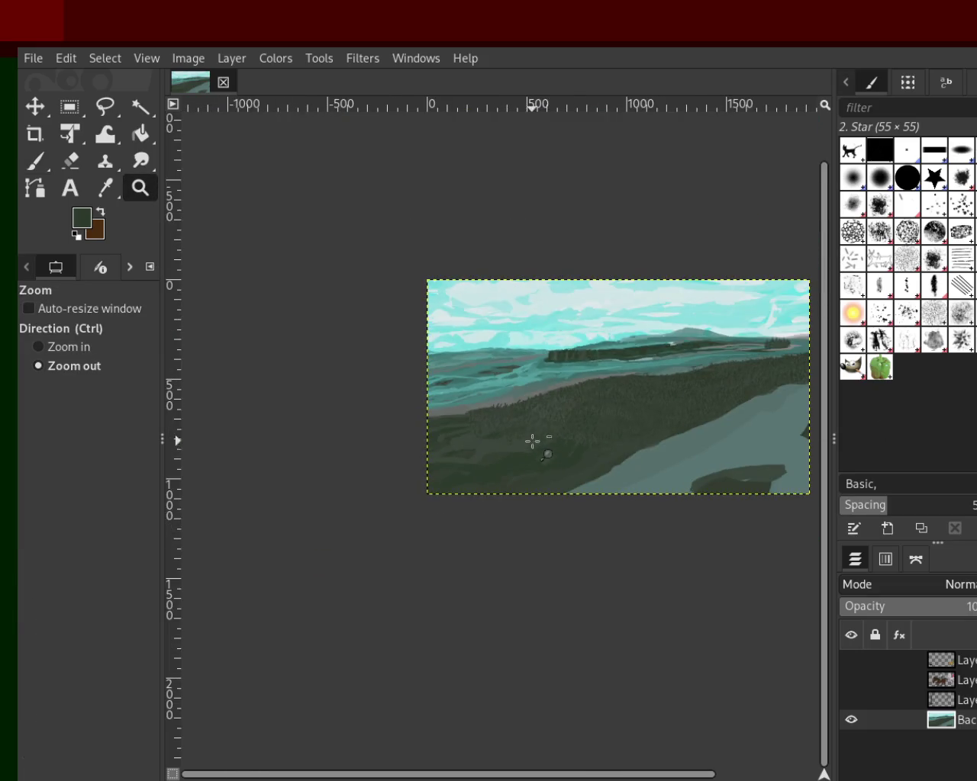
{"action": "left_click", "coordinate": [532, 441]}
{"action": "left_click", "coordinate": [704, 410]}
{"action": "left_click", "coordinate": [435, 399], "text": "ctrl"}
{"action": "left_click", "coordinate": [435, 399], "text": "ctrl"}
{"action": "left_click", "coordinate": [559, 327]}
{"action": "left_click", "coordinate": [559, 327]}
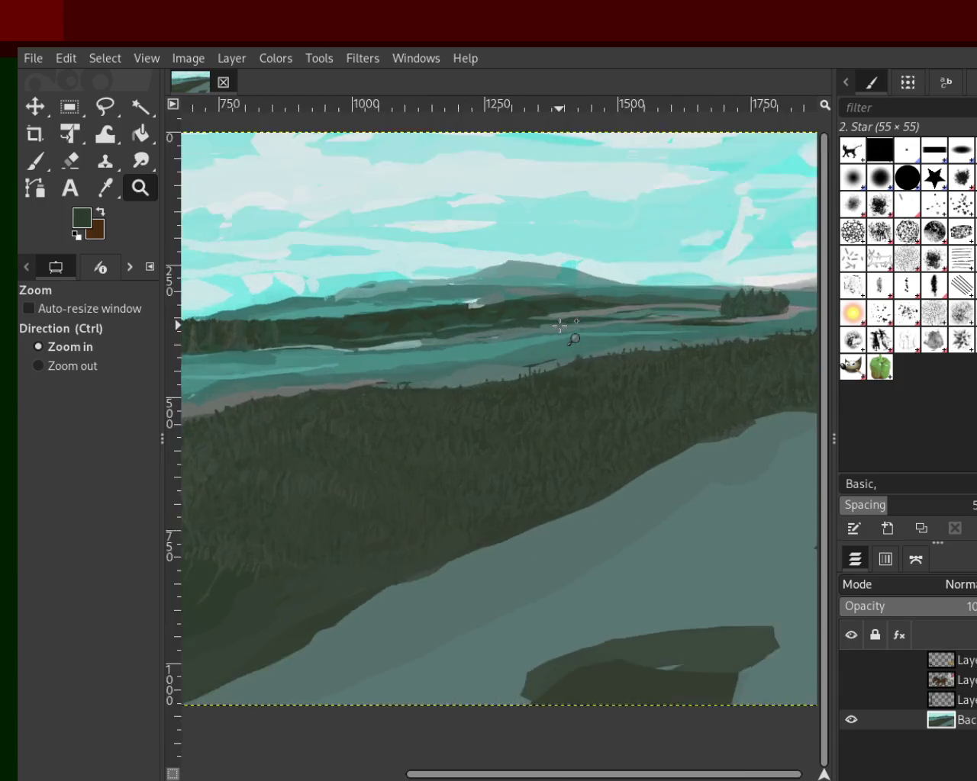
{"action": "left_click", "coordinate": [560, 327]}
{"action": "left_click", "coordinate": [559, 326], "text": "ctrl"}
{"action": "left_click", "coordinate": [272, 375]}
{"action": "left_click", "coordinate": [519, 322]}
{"action": "left_click", "coordinate": [519, 323]}
{"action": "left_click", "coordinate": [621, 332]}
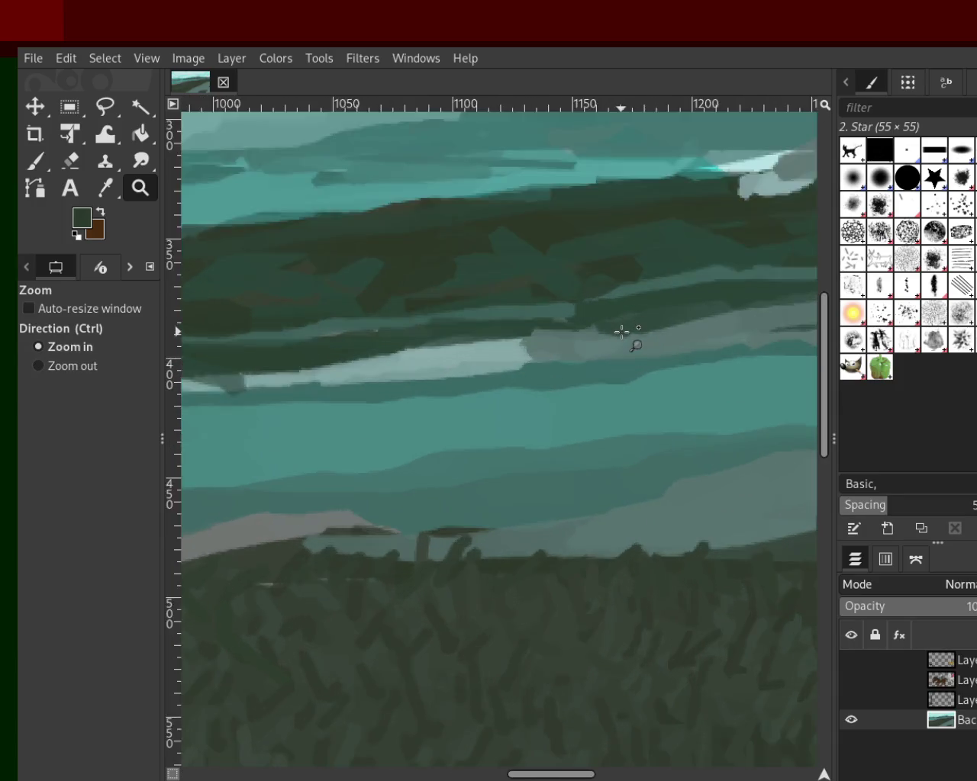
{"action": "left_click", "coordinate": [622, 332]}
Step: Paint three dark strokes along the grey riverbank band, undoing each one
{"action": "left_click", "coordinate": [35, 161]}
{"action": "left_click_drag", "start_coordinate": [443, 334], "coordinate": [595, 318]}
{"action": "key", "text": "ctrl+z"}
{"action": "left_click_drag", "start_coordinate": [528, 328], "coordinate": [459, 327]}
{"action": "key", "text": "ctrl+z"}
{"action": "left_click_drag", "start_coordinate": [601, 340], "coordinate": [461, 328]}
{"action": "key", "text": "ctrl+z"}
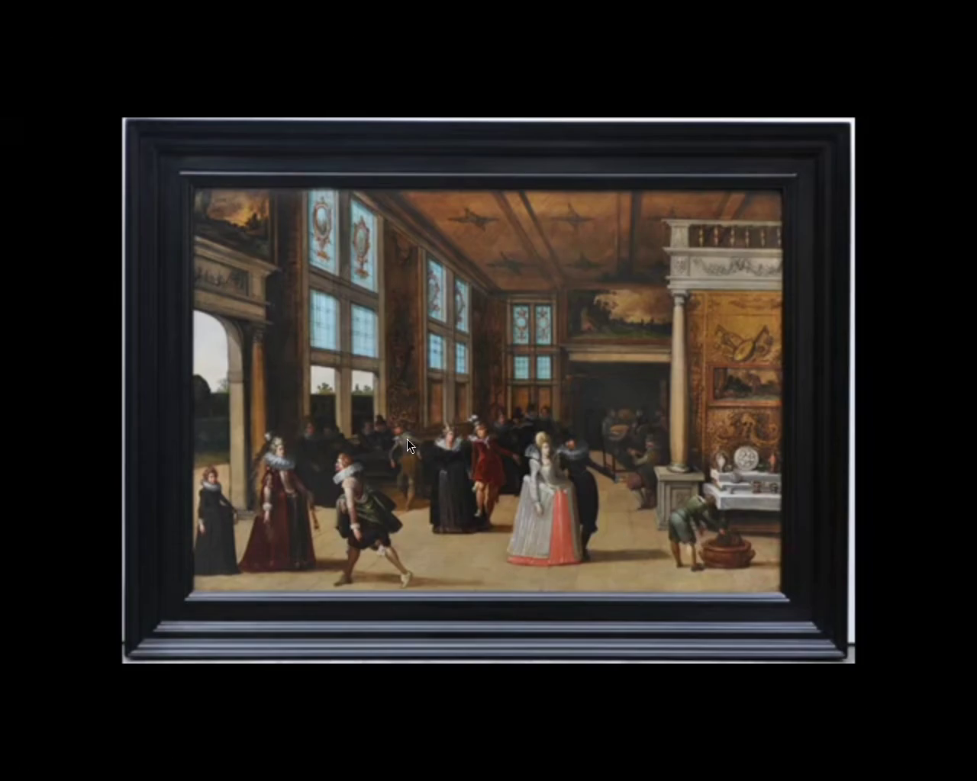
Step: Exit full screen on the Flemish Renaissance video in the YouTube player
{"action": "left_click", "coordinate": [935, 763]}
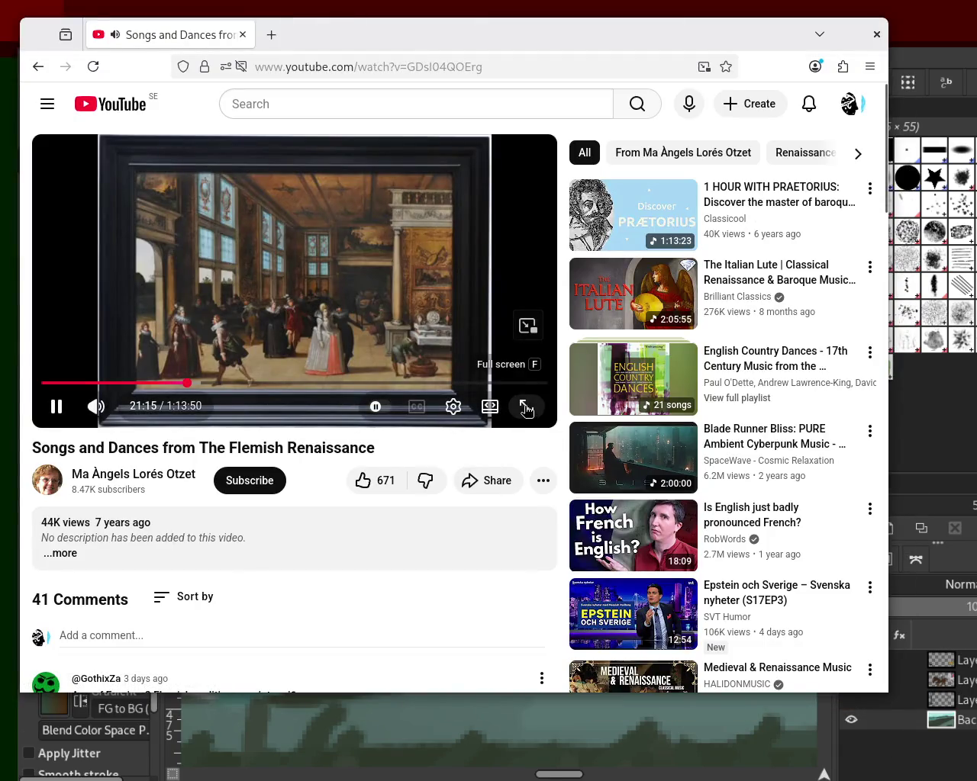
{"action": "left_click", "coordinate": [525, 407]}
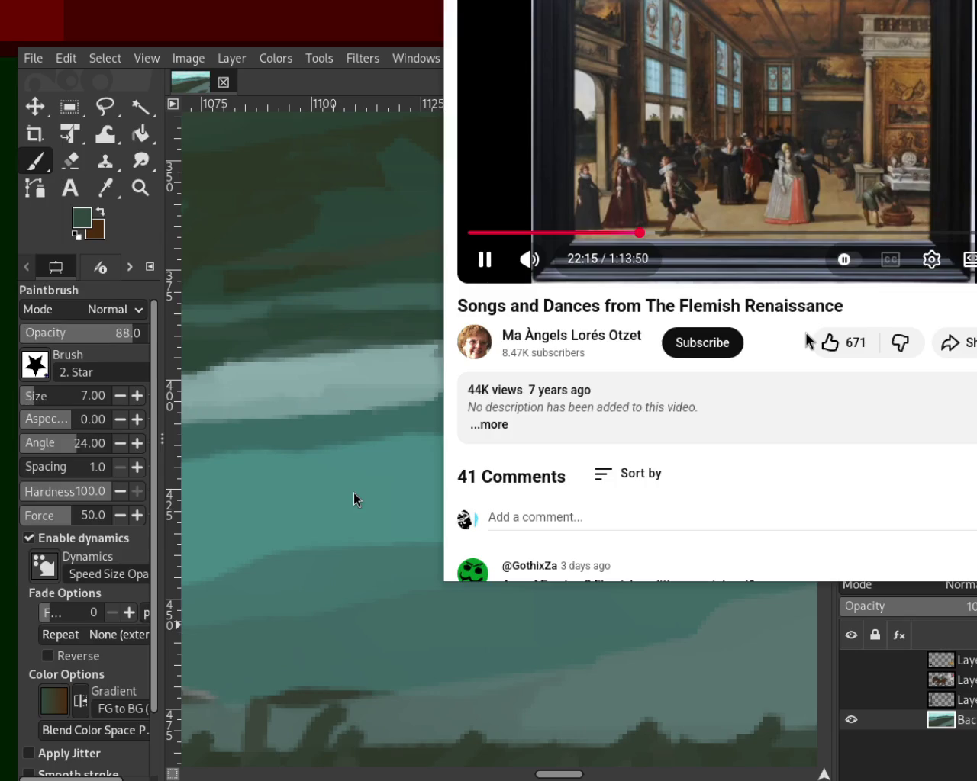
Step: Reposition the YouTube window, full-screen the video, and return to GIMP with Alt+Tab
{"action": "left_click_drag", "start_coordinate": [805, 341], "coordinate": [843, 696]}
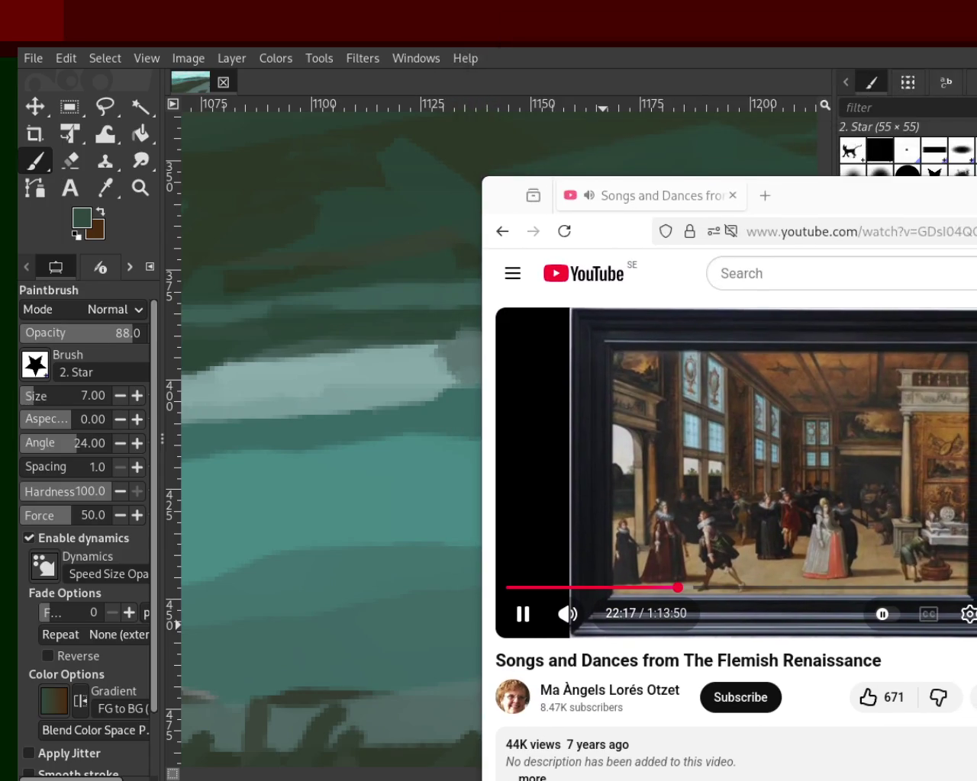
{"action": "left_click_drag", "start_coordinate": [877, 195], "coordinate": [969, 203]}
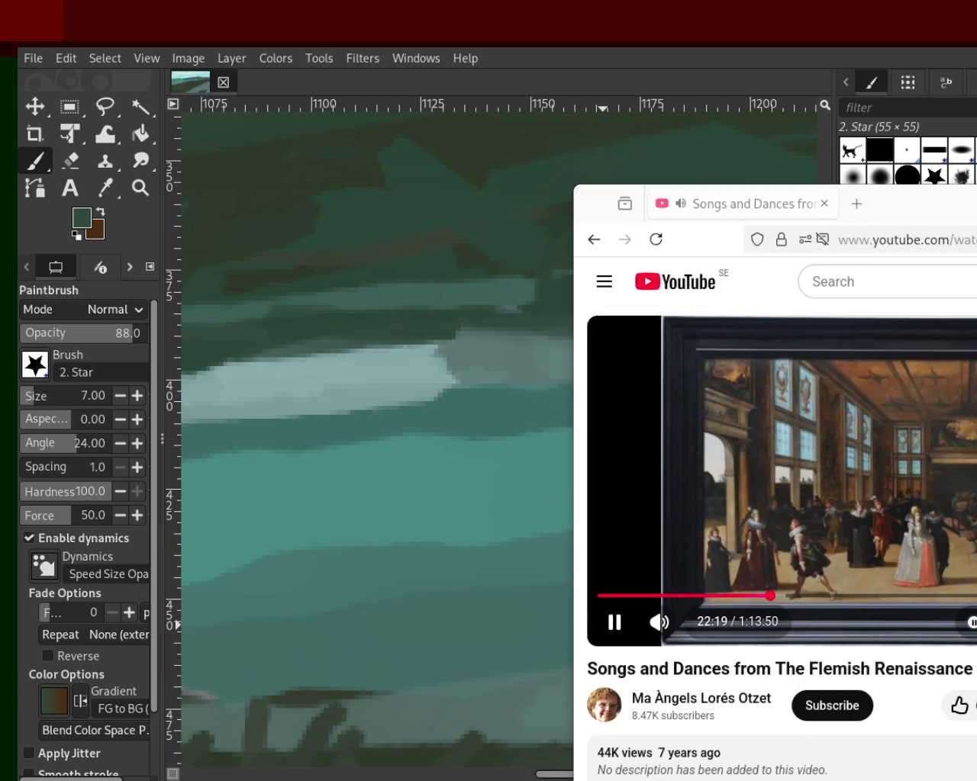
{"action": "left_click_drag", "start_coordinate": [900, 203], "coordinate": [773, 57]}
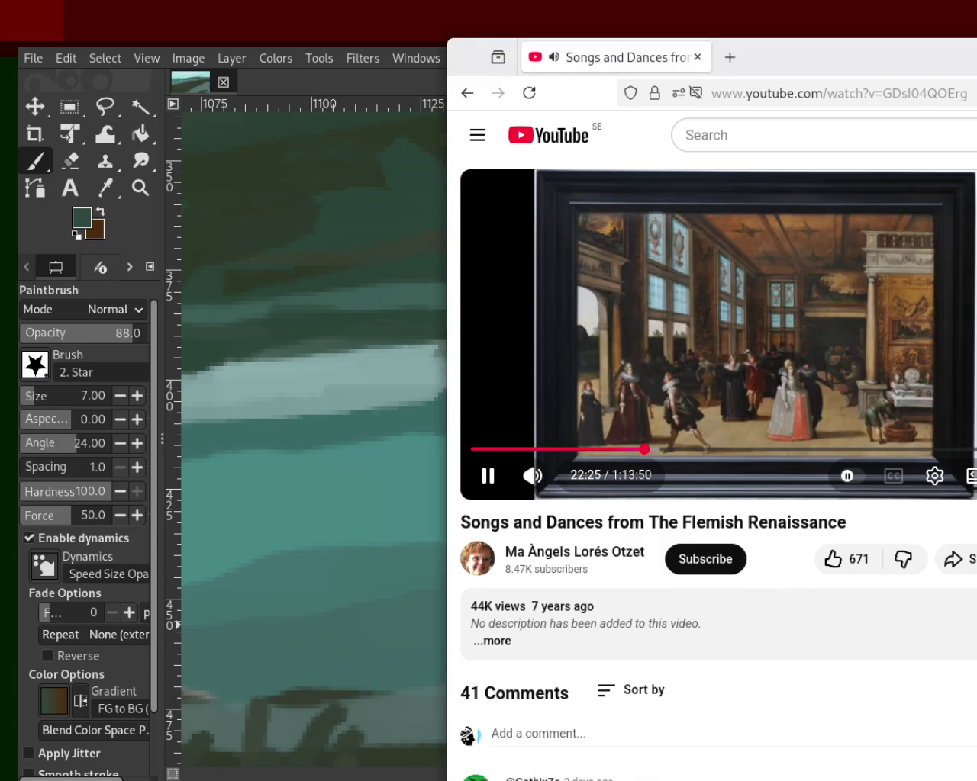
{"action": "left_click_drag", "start_coordinate": [805, 313], "coordinate": [783, 220]}
{"action": "key", "text": "f"}
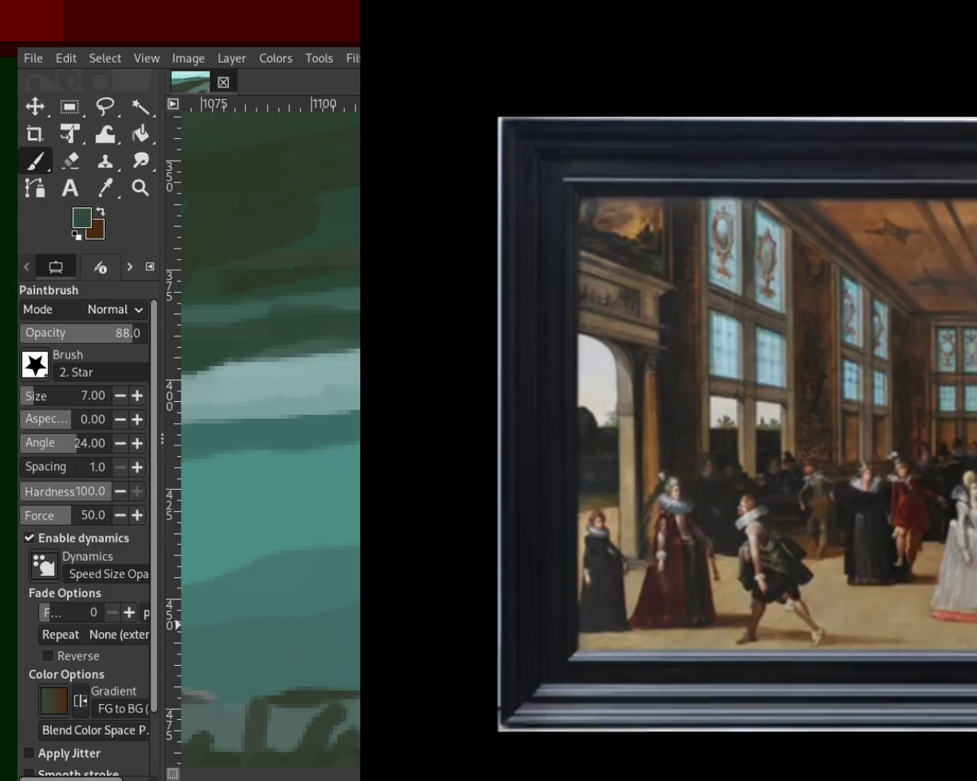
{"action": "key", "text": "alt+Tab"}
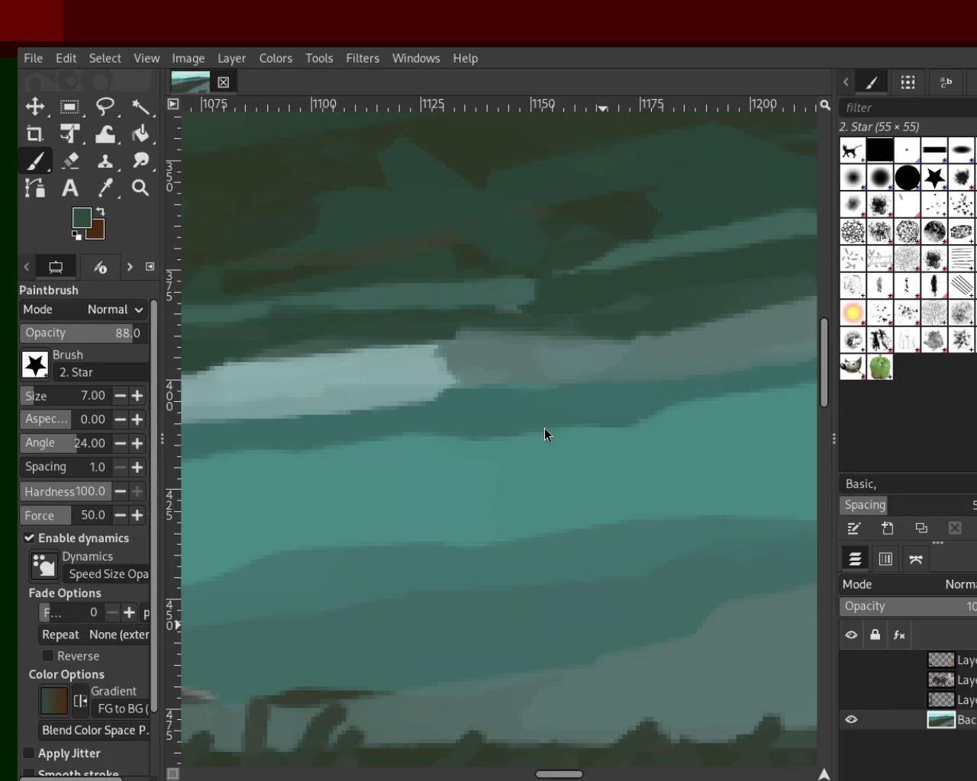
Step: Zoom out on the teal landscape until the whole canvas is visible
{"action": "left_click", "coordinate": [140, 187]}
{"action": "left_click", "coordinate": [480, 281], "text": "ctrl"}
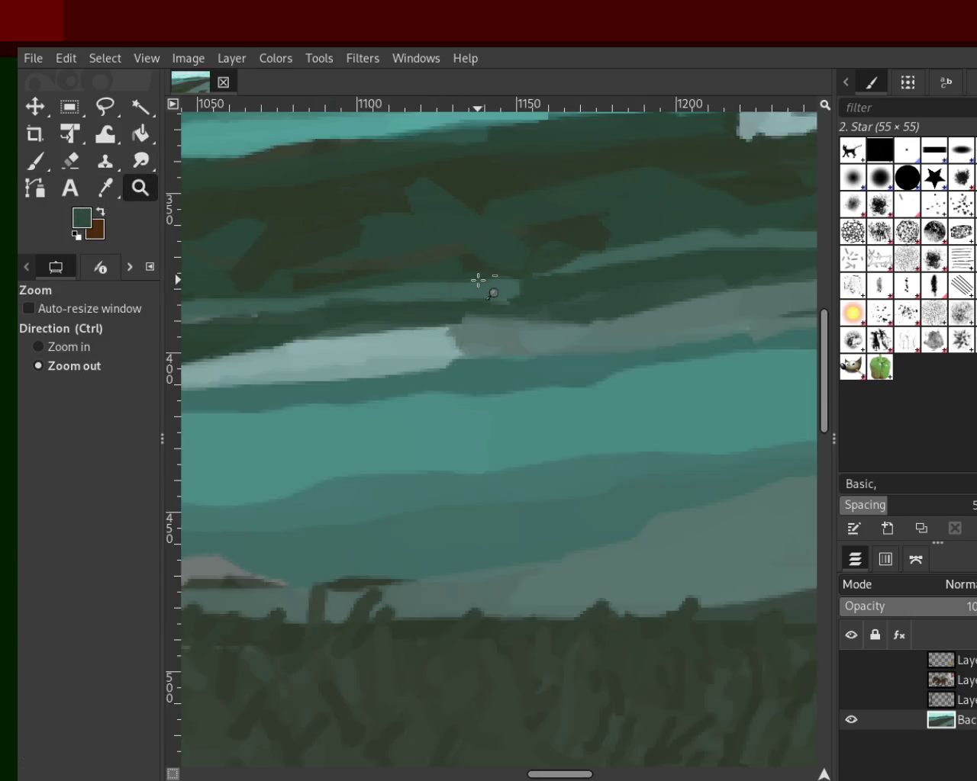
{"action": "left_click", "coordinate": [480, 282], "text": "ctrl"}
{"action": "left_click", "coordinate": [409, 246], "text": "ctrl"}
{"action": "left_click", "coordinate": [497, 290]}
{"action": "left_click", "coordinate": [558, 297]}
{"action": "left_click", "coordinate": [558, 297]}
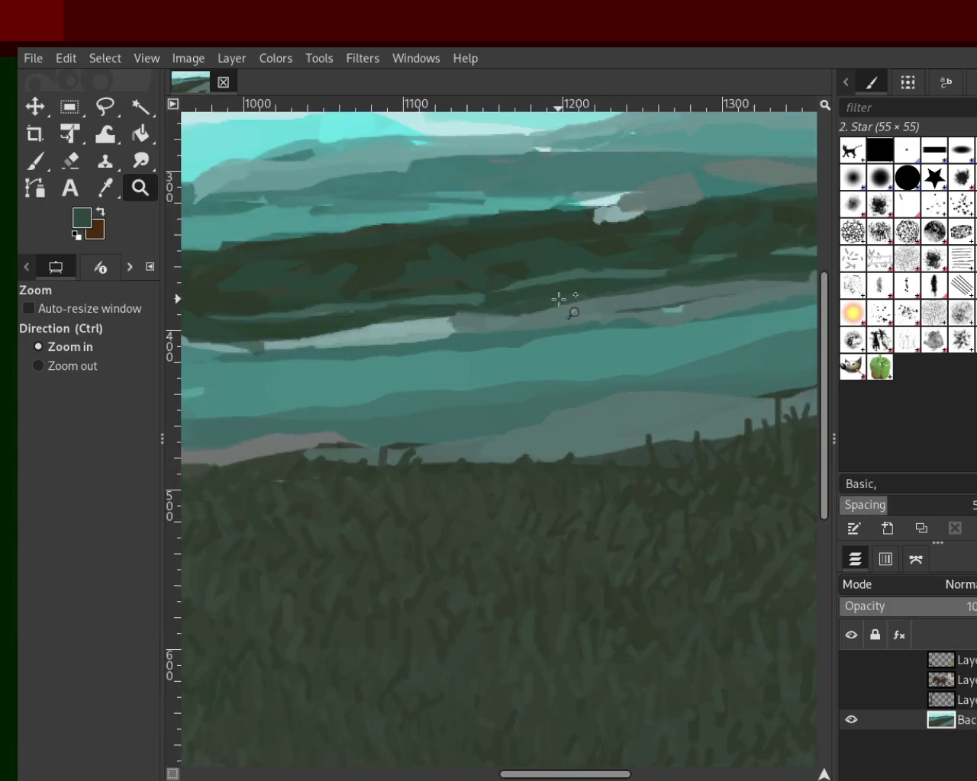
{"action": "left_click", "coordinate": [371, 272]}
{"action": "key", "text": "p"}
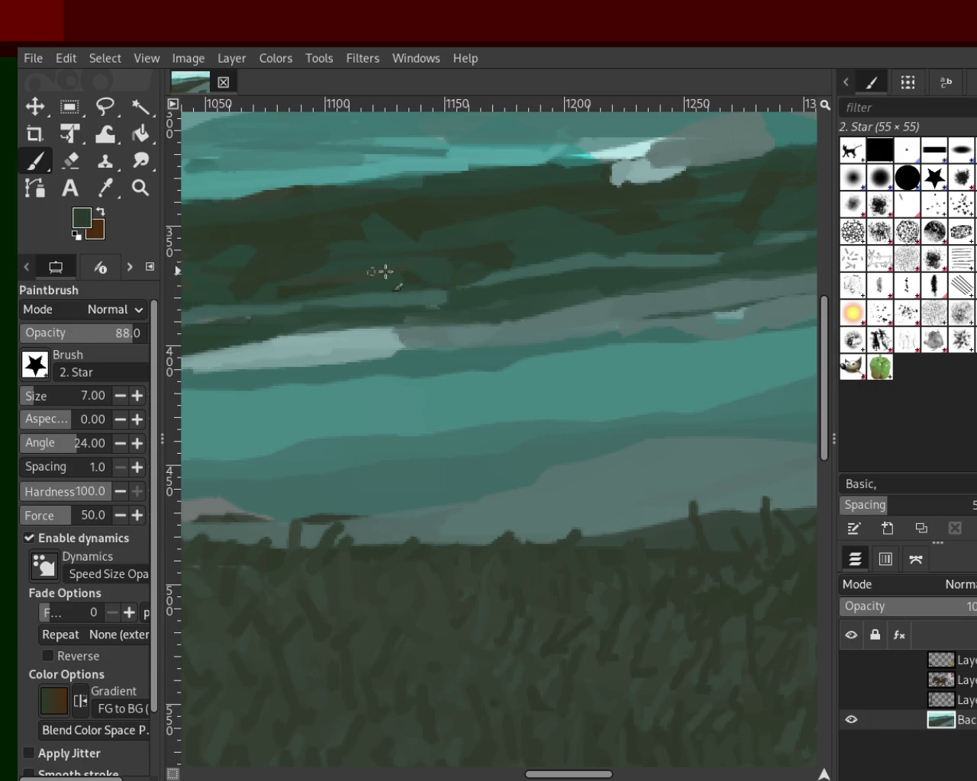
{"action": "left_click", "coordinate": [150, 194]}
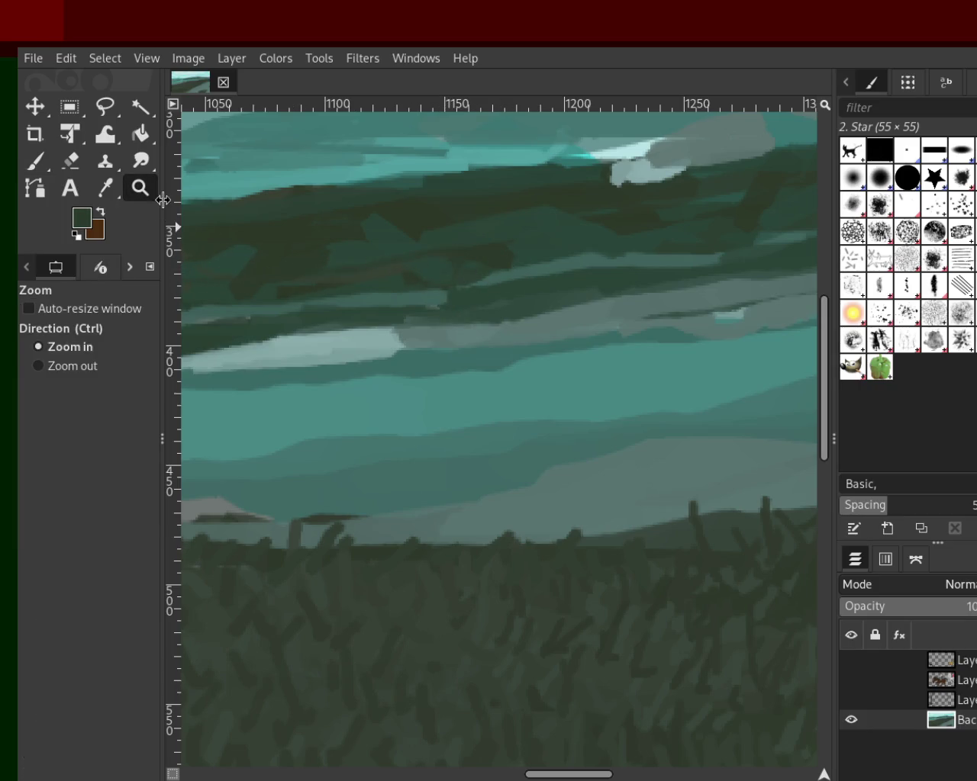
{"action": "scroll", "coordinate": [404, 328], "scroll_direction": "down", "scroll_amount": 3}
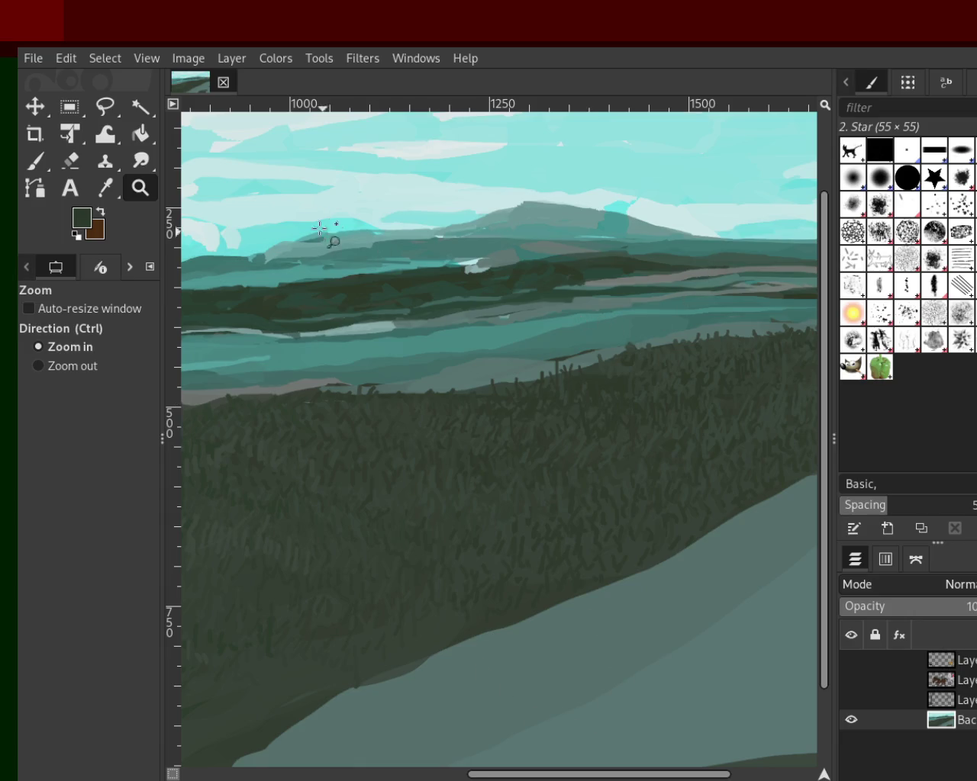
{"action": "scroll", "coordinate": [650, 371], "scroll_direction": "down", "scroll_amount": 1}
{"action": "scroll", "coordinate": [648, 372], "scroll_direction": "down", "scroll_amount": 4}
{"action": "left_click", "coordinate": [557, 434]}
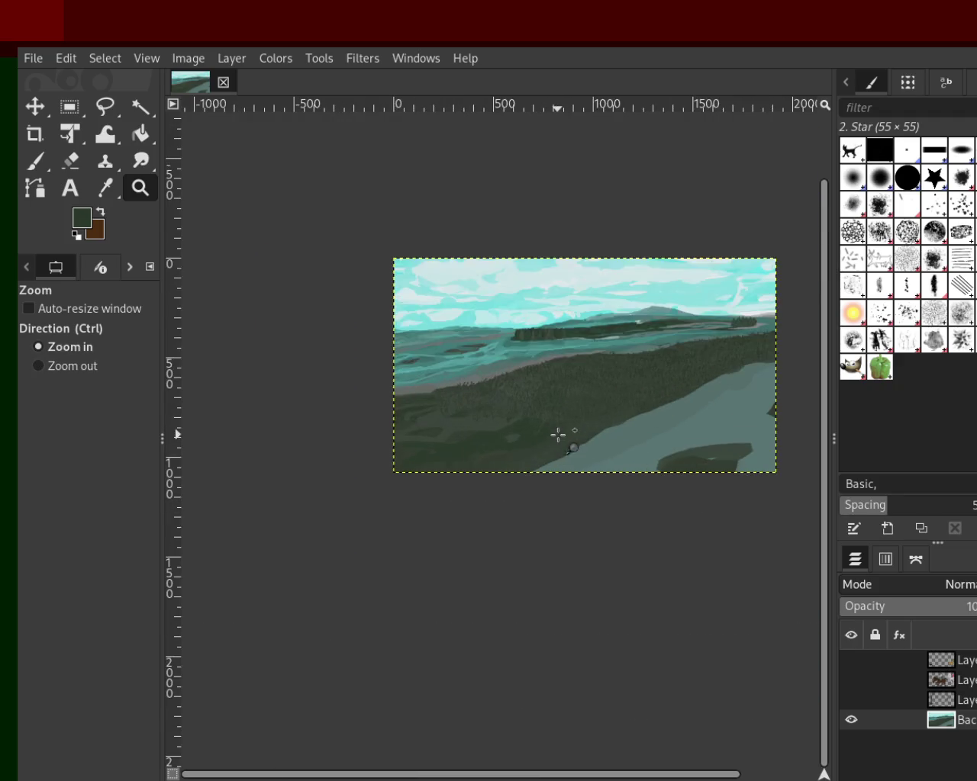
Step: Paint darker green star-brush grass strokes across the lower hillside, then sample a grey-green
{"action": "left_click", "coordinate": [499, 442]}
{"action": "left_click", "coordinate": [531, 343]}
{"action": "left_click", "coordinate": [467, 461]}
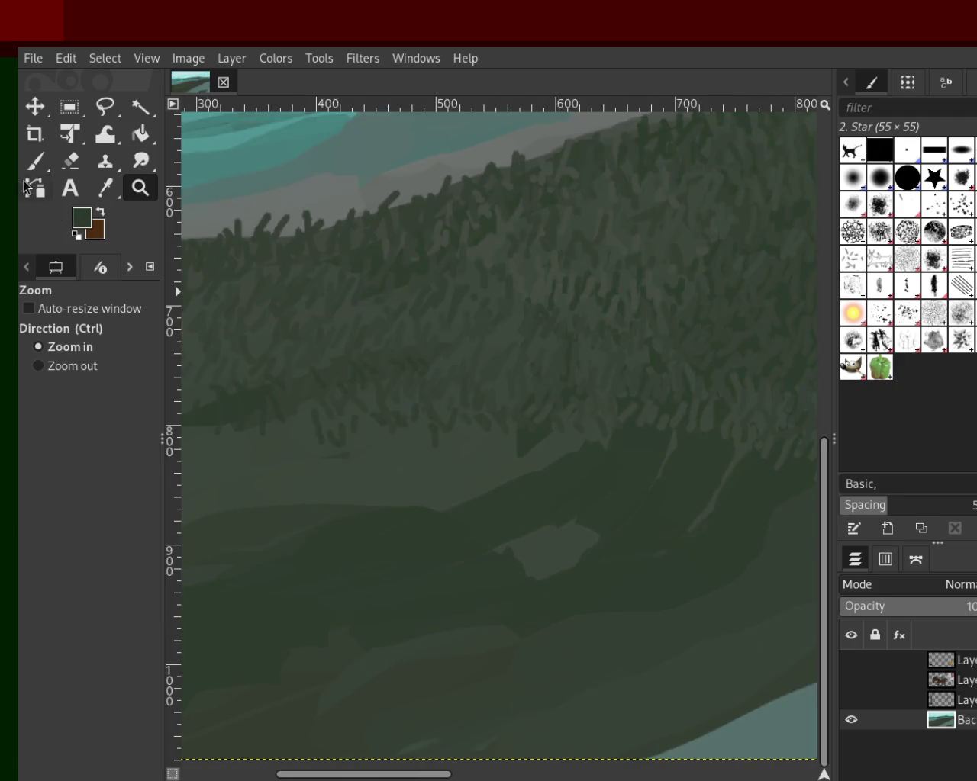
{"action": "left_click", "coordinate": [34, 160]}
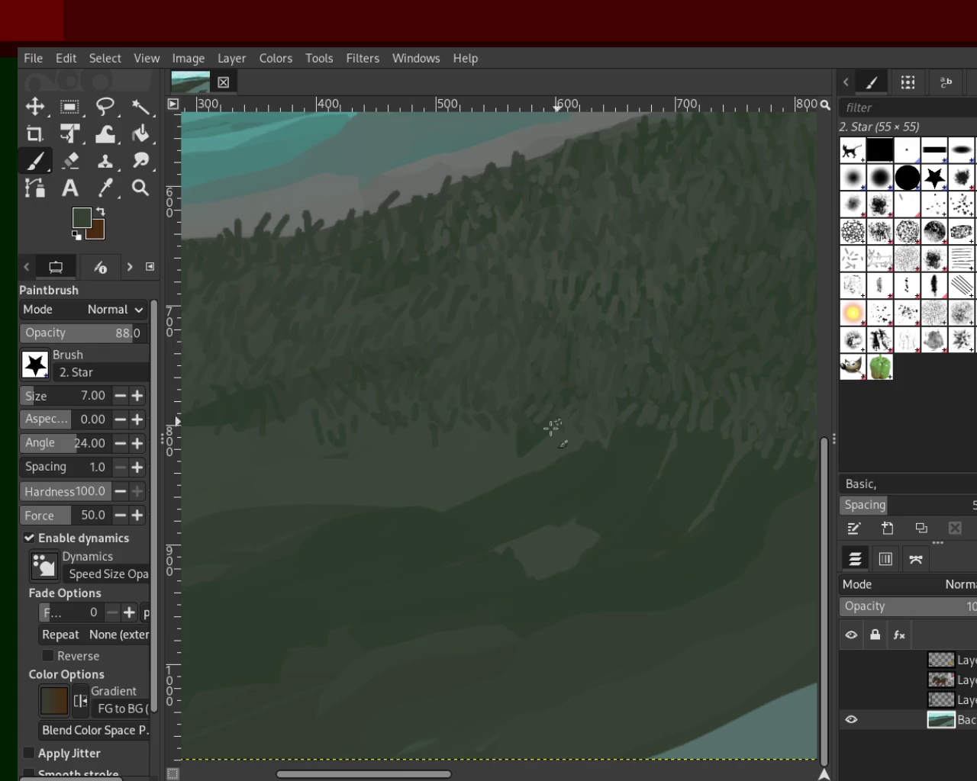
{"action": "left_click", "coordinate": [542, 437], "text": "ctrl"}
{"action": "mouse_move", "coordinate": [478, 447]}
{"action": "left_mouse_down"}
{"action": "mouse_move", "coordinate": [333, 429]}
{"action": "mouse_move", "coordinate": [279, 451]}
{"action": "mouse_move", "coordinate": [209, 429]}
{"action": "left_mouse_up"}
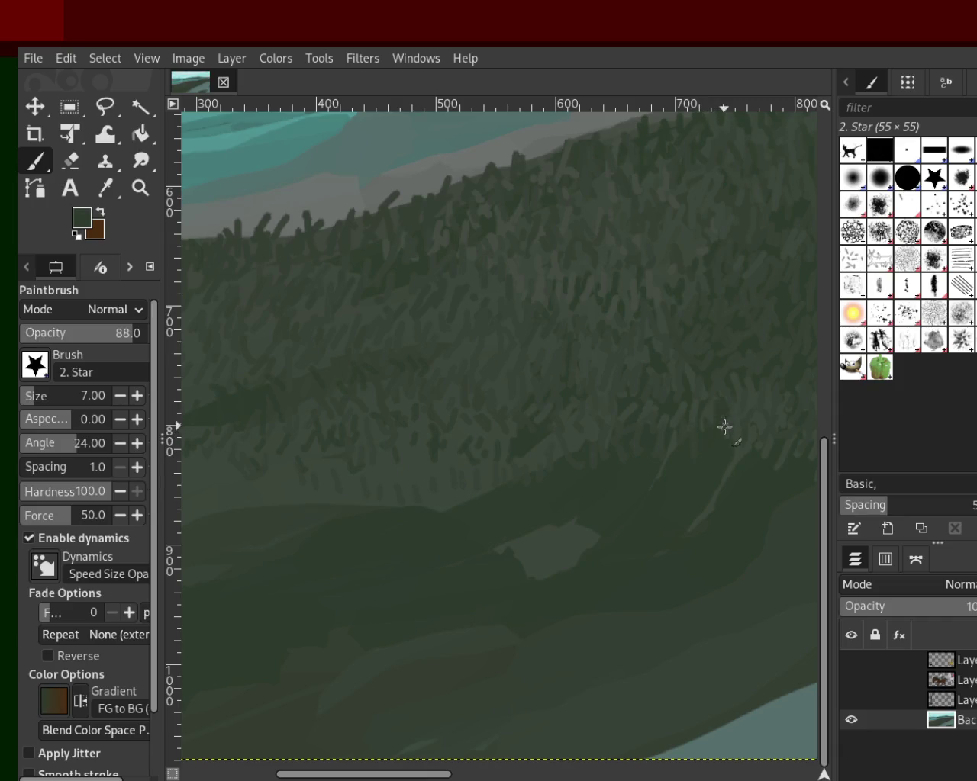
{"action": "left_click", "coordinate": [705, 406], "text": "ctrl"}
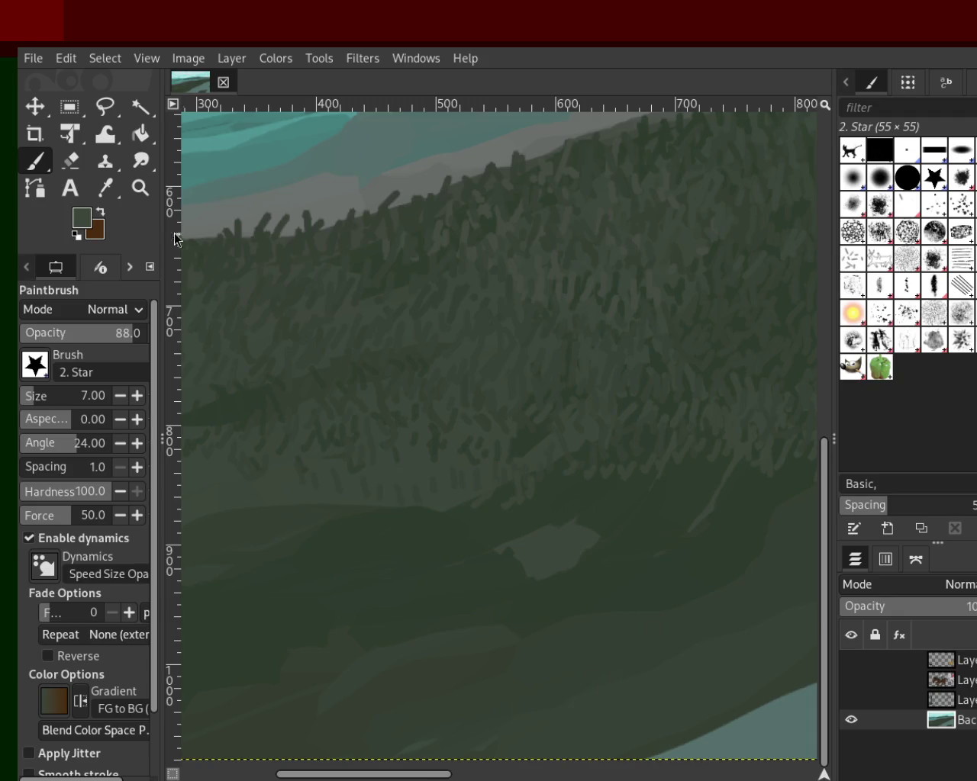
Step: Zoom out and back in repeatedly to inspect the whole landscape and lower hillside
{"action": "left_click", "coordinate": [148, 190]}
{"action": "left_click", "coordinate": [551, 410]}
{"action": "left_click", "coordinate": [556, 410]}
{"action": "left_click", "coordinate": [555, 410]}
{"action": "left_click", "coordinate": [580, 416]}
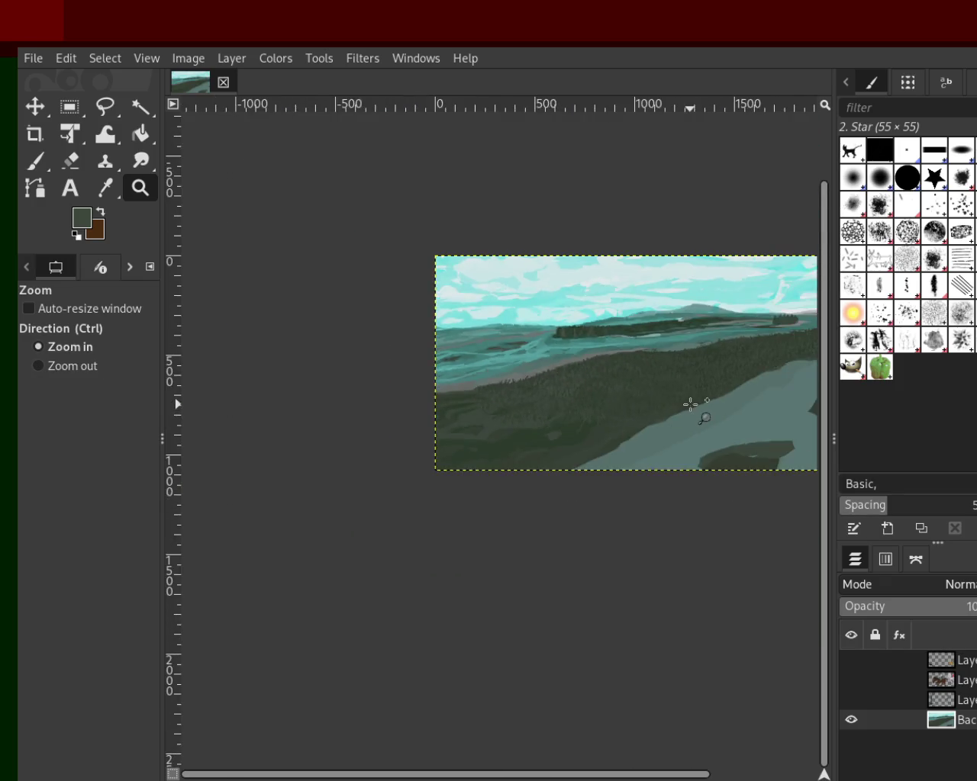
{"action": "left_click", "coordinate": [693, 405], "text": "ctrl"}
{"action": "left_click", "coordinate": [523, 422]}
{"action": "left_click", "coordinate": [477, 381], "text": "ctrl"}
{"action": "left_click", "coordinate": [353, 429]}
{"action": "left_click", "coordinate": [628, 344], "text": "ctrl"}
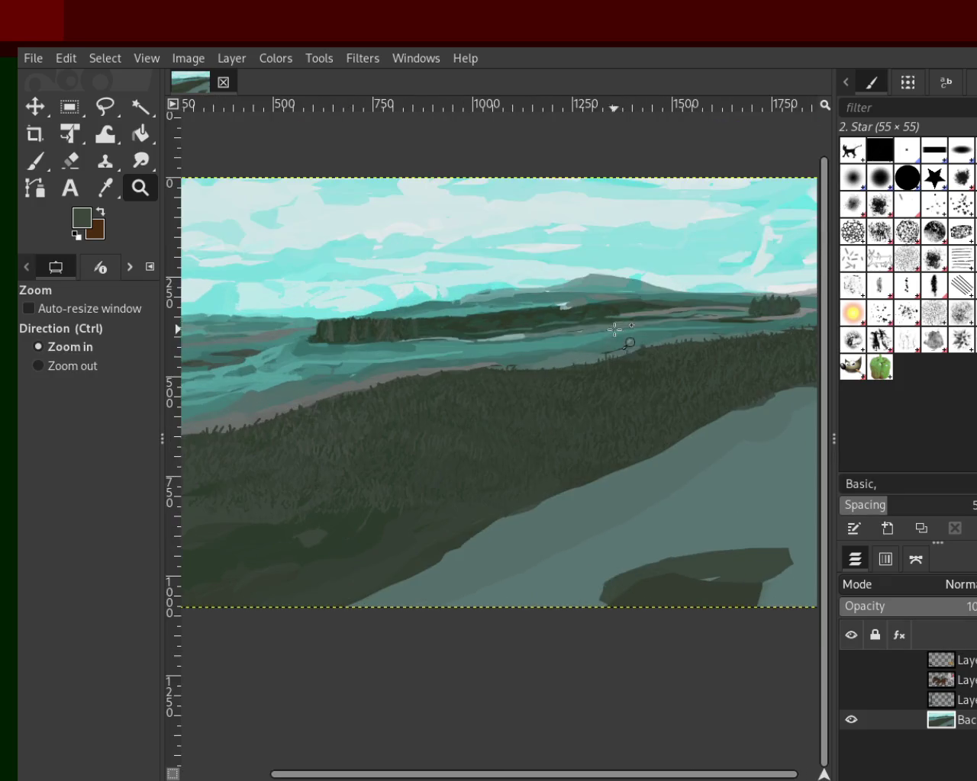
{"action": "left_click", "coordinate": [541, 406], "text": "ctrl"}
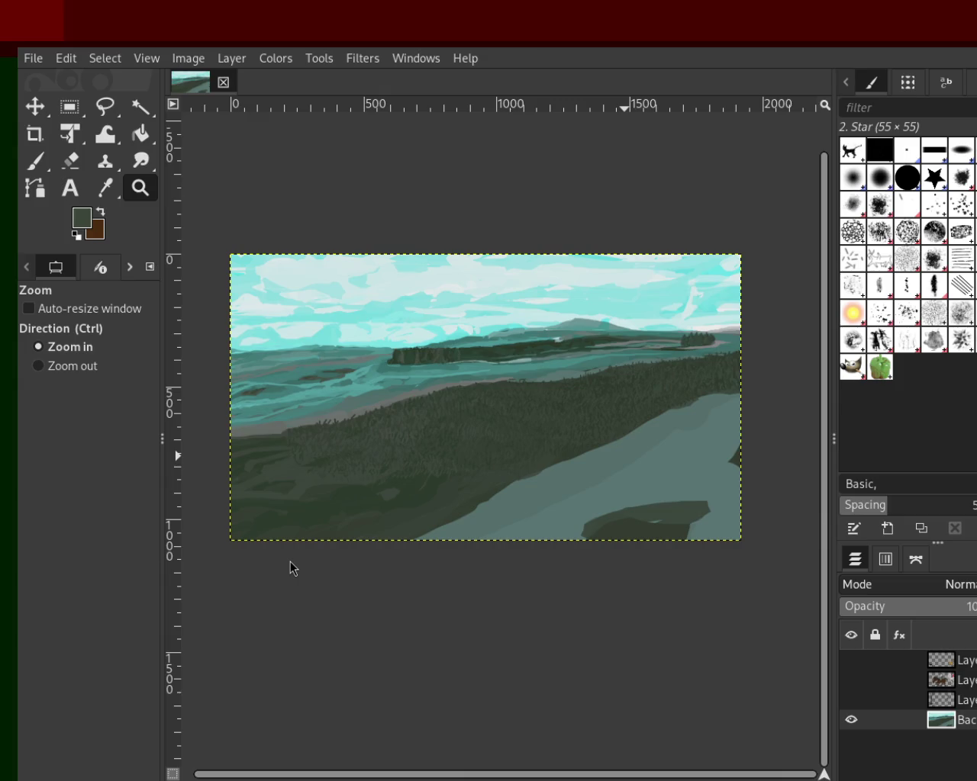
{"action": "left_click", "coordinate": [572, 454], "text": "ctrl"}
{"action": "left_click", "coordinate": [427, 484]}
{"action": "left_click", "coordinate": [366, 511]}
{"action": "double_click", "coordinate": [343, 521]}
{"action": "left_click", "coordinate": [305, 462], "text": "ctrl"}
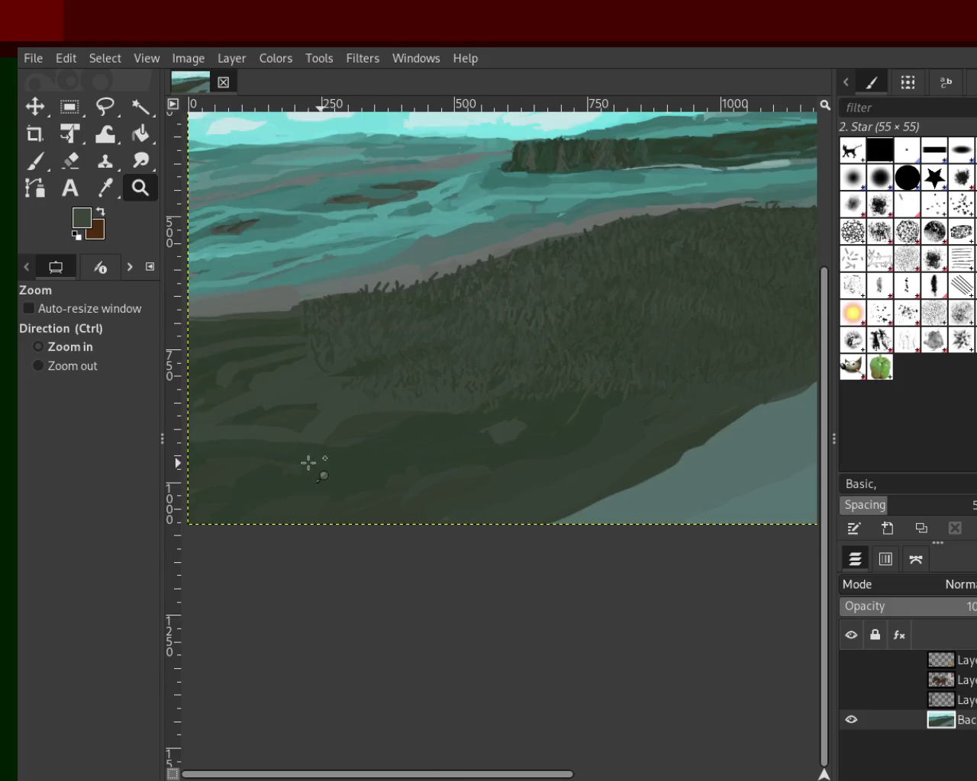
{"action": "left_click", "coordinate": [288, 461], "text": "ctrl"}
{"action": "left_click", "coordinate": [276, 463], "text": "ctrl"}
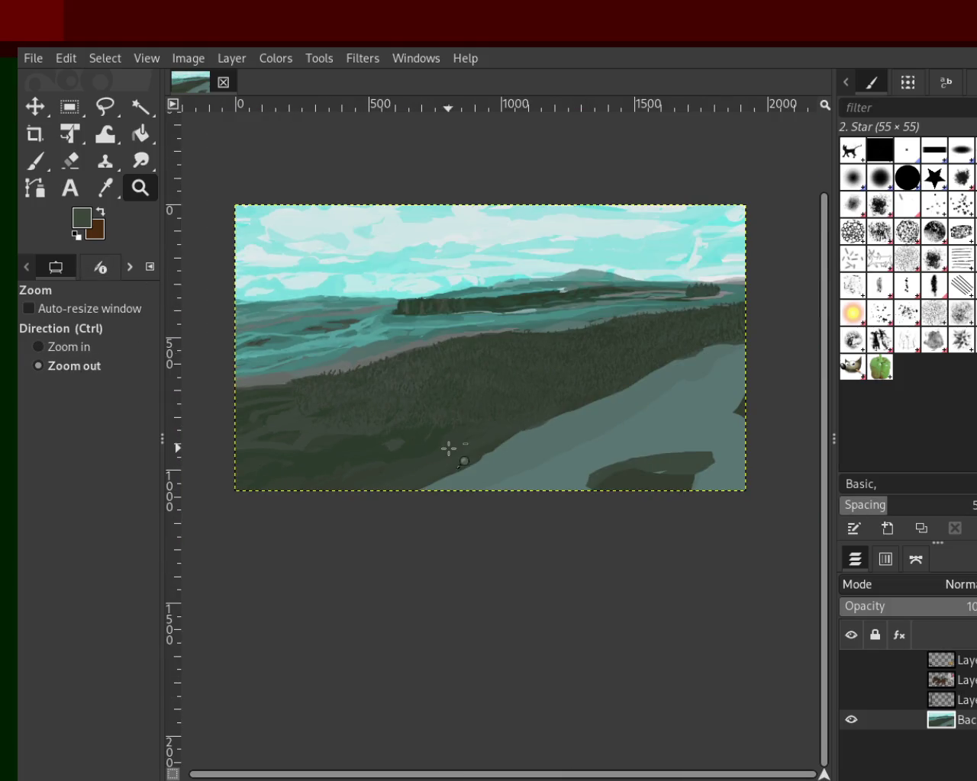
{"action": "left_click", "coordinate": [450, 449], "text": "ctrl"}
{"action": "left_click", "coordinate": [301, 436]}
{"action": "double_click", "coordinate": [297, 439]}
{"action": "left_click", "coordinate": [371, 458], "text": "ctrl"}
{"action": "left_click", "coordinate": [365, 457], "text": "ctrl"}
{"action": "left_click", "coordinate": [360, 456], "text": "ctrl"}
{"action": "left_click", "coordinate": [632, 417], "text": "ctrl"}
{"action": "left_click", "coordinate": [632, 416]}
{"action": "left_click", "coordinate": [402, 460], "text": "ctrl"}
{"action": "left_click", "coordinate": [389, 462]}
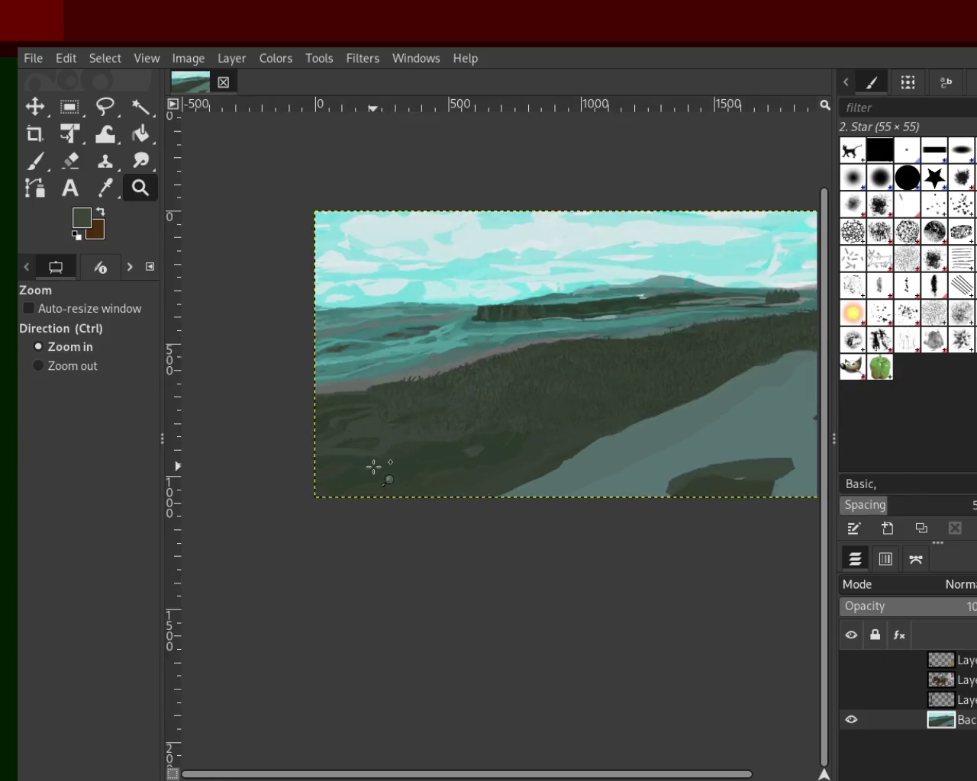
{"action": "left_click", "coordinate": [372, 464]}
Step: Resize the star Paintbrush from 127 down to 19
{"action": "left_click", "coordinate": [35, 161]}
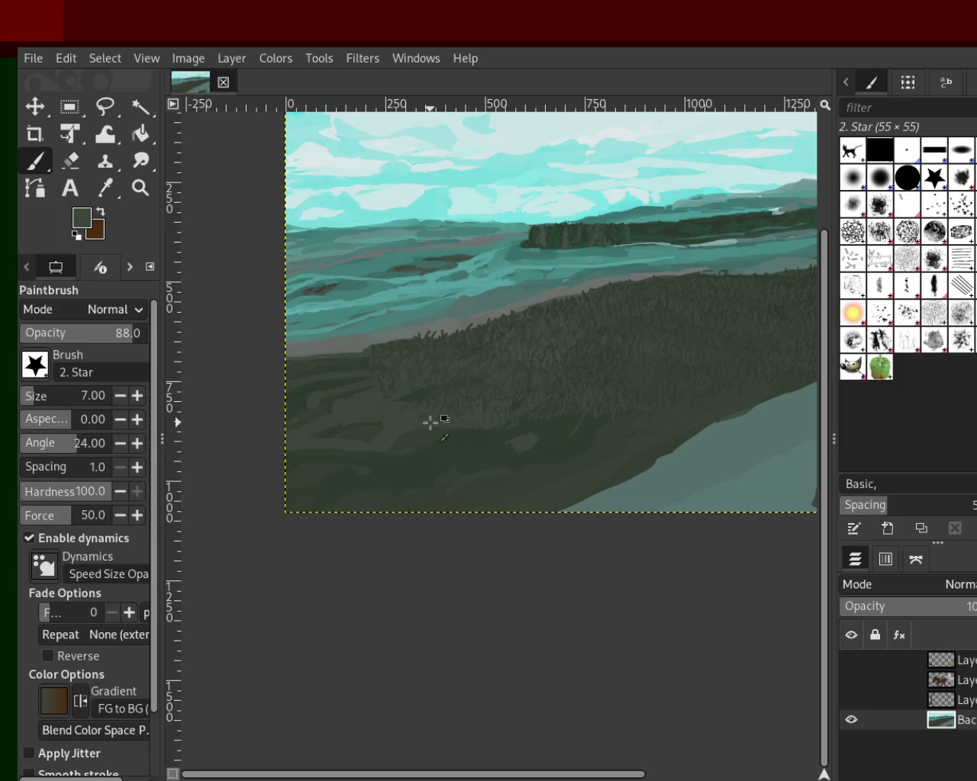
{"action": "left_click", "coordinate": [42, 392]}
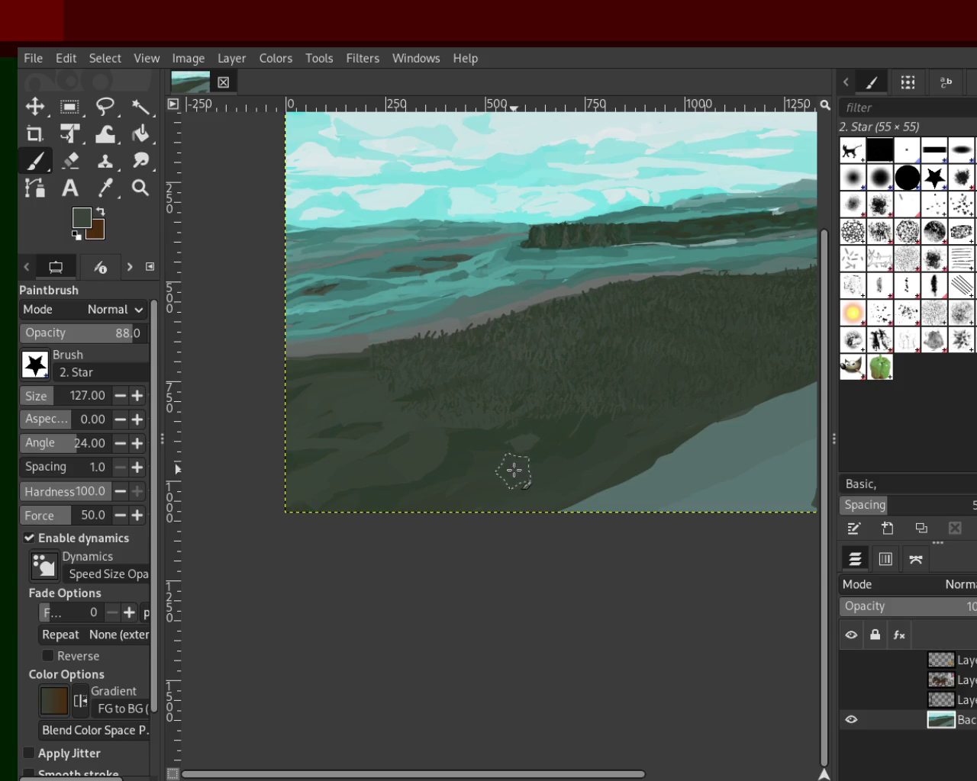
{"action": "left_click", "coordinate": [29, 392]}
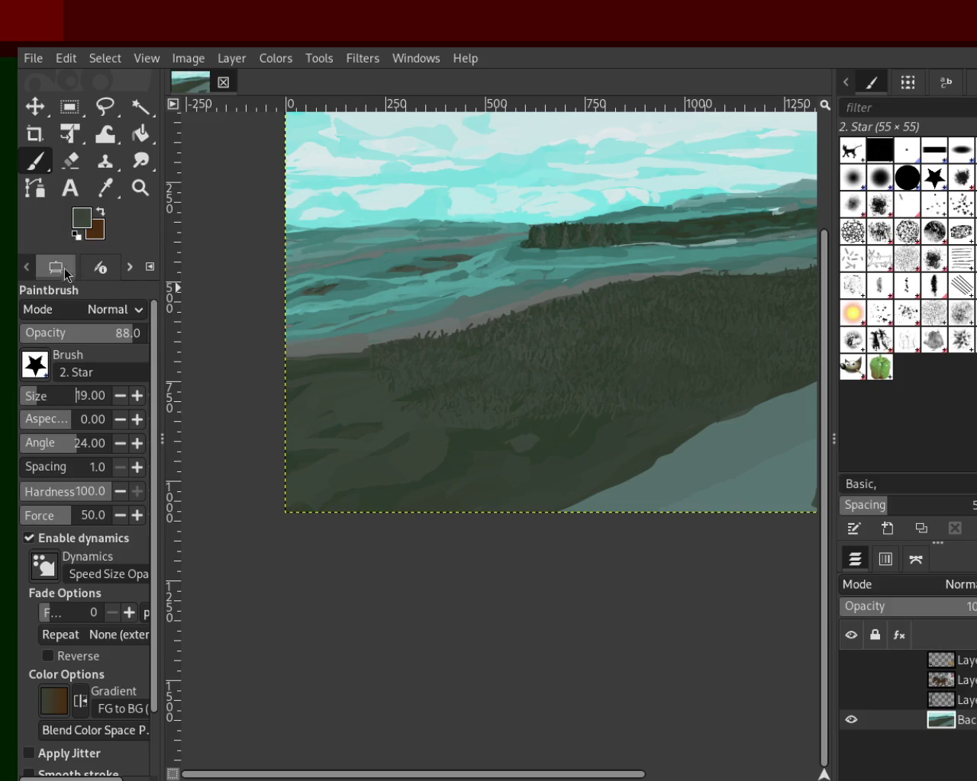
Step: Zoom in on the lower landscape and reduce the star Paintbrush to size 7
{"action": "left_click", "coordinate": [140, 188]}
{"action": "left_click", "coordinate": [475, 477]}
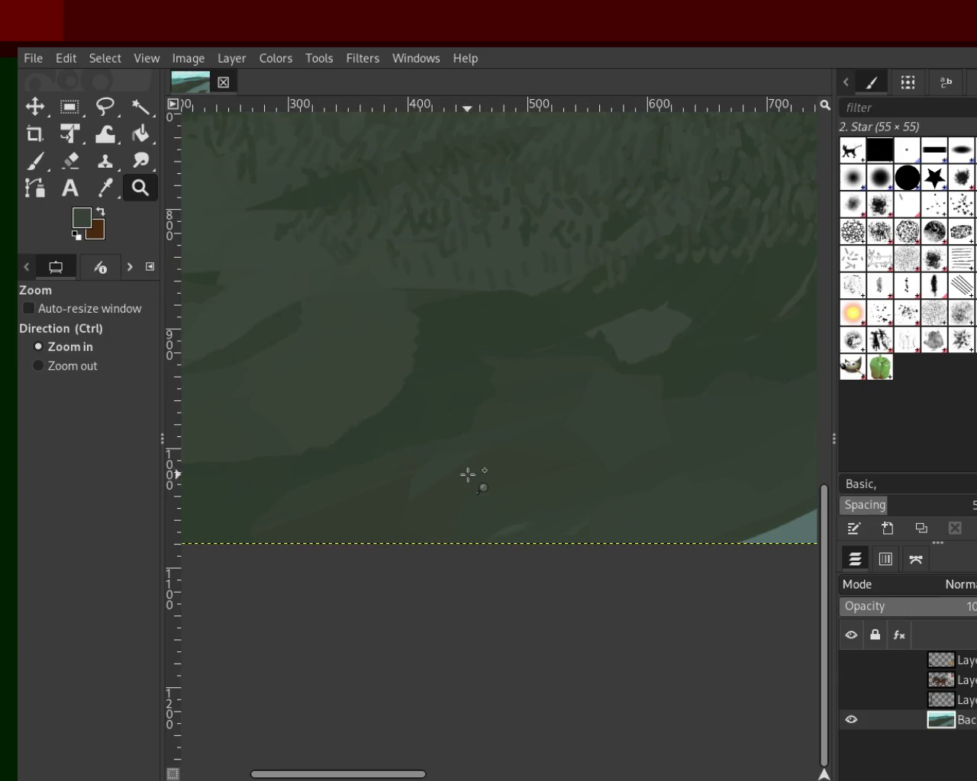
{"action": "key", "text": "p"}
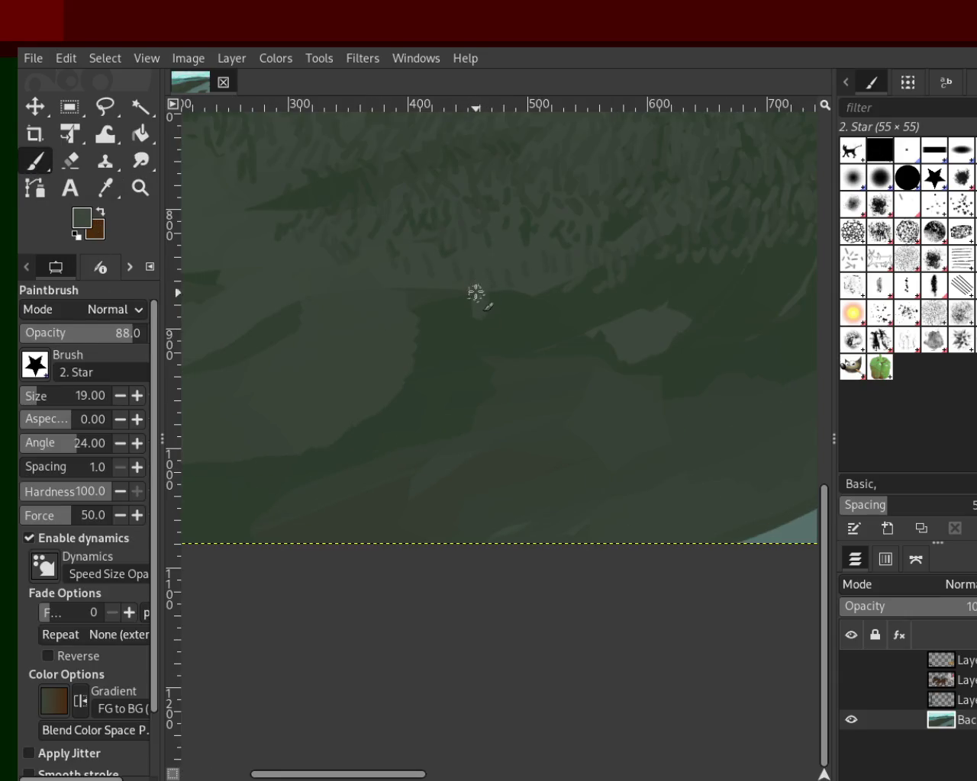
{"action": "left_click", "coordinate": [120, 397]}
{"action": "left_click", "coordinate": [120, 397]}
{"action": "left_click", "coordinate": [120, 396]}
{"action": "left_click", "coordinate": [120, 397]}
{"action": "left_click", "coordinate": [121, 398]}
{"action": "left_click", "coordinate": [121, 398]}
Step: Paint short grass blades along the dark ridge and sample more green shades
{"action": "mouse_move", "coordinate": [416, 303]}
{"action": "left_mouse_down"}
{"action": "mouse_move", "coordinate": [462, 293]}
{"action": "mouse_move", "coordinate": [606, 303]}
{"action": "mouse_move", "coordinate": [547, 266]}
{"action": "mouse_move", "coordinate": [582, 293]}
{"action": "left_mouse_up"}
{"action": "left_click", "coordinate": [625, 252], "text": "ctrl"}
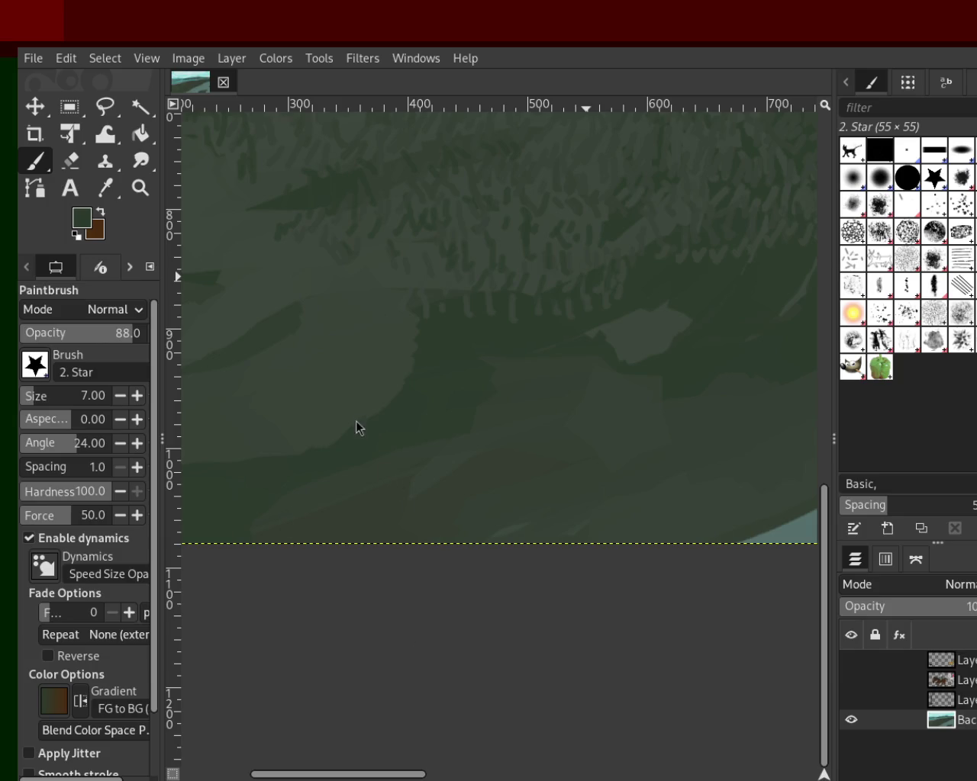
{"action": "left_click", "coordinate": [357, 280], "text": "ctrl"}
{"action": "key", "text": "z"}
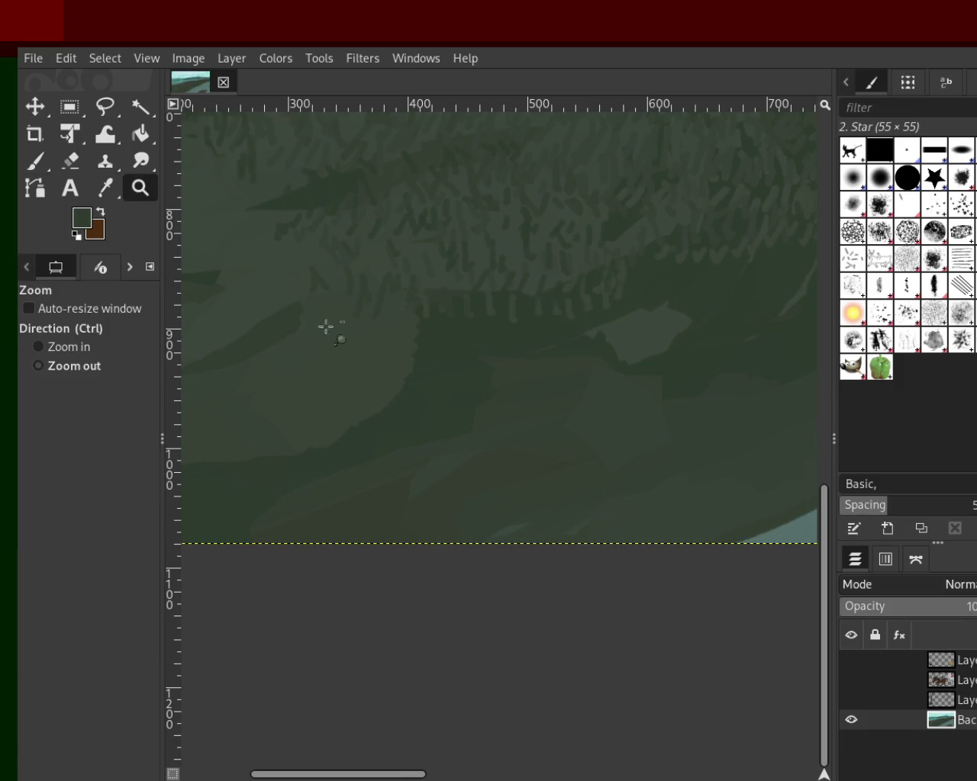
{"action": "double_click", "coordinate": [358, 349]}
{"action": "left_click", "coordinate": [358, 349]}
{"action": "left_click", "coordinate": [405, 319], "text": "ctrl"}
{"action": "left_click", "coordinate": [530, 355]}
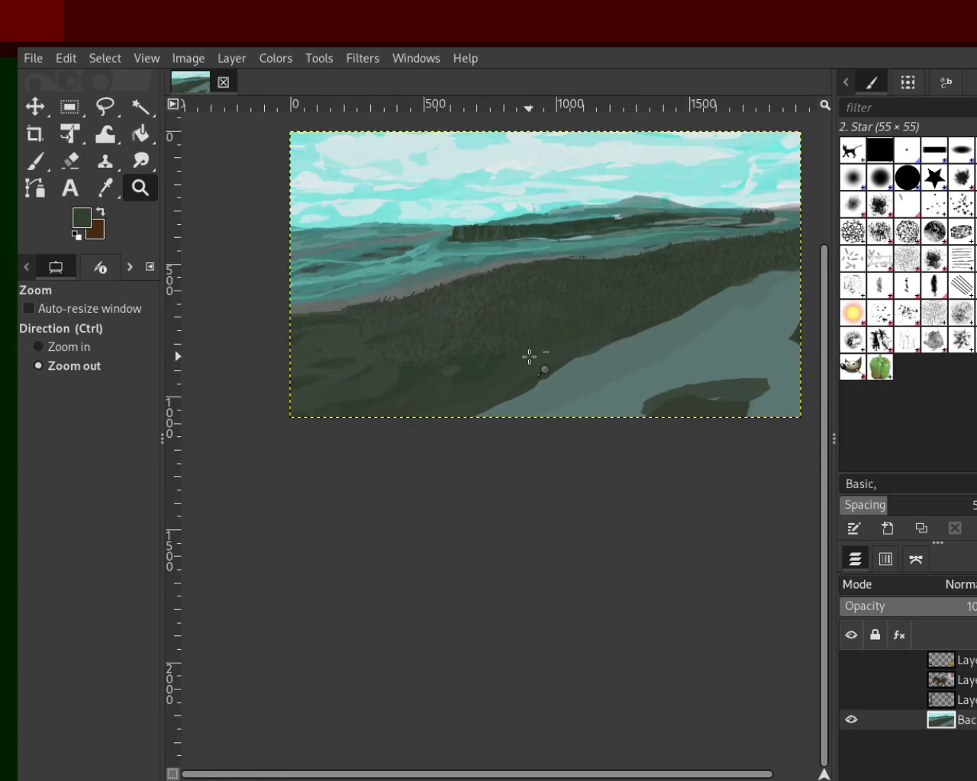
{"action": "left_click", "coordinate": [549, 273]}
{"action": "left_click", "coordinate": [557, 229], "text": "ctrl"}
{"action": "double_click", "coordinate": [557, 229]}
{"action": "left_click", "coordinate": [562, 236], "text": "ctrl"}
{"action": "left_click", "coordinate": [556, 258], "text": "ctrl"}
{"action": "left_click", "coordinate": [556, 257]}
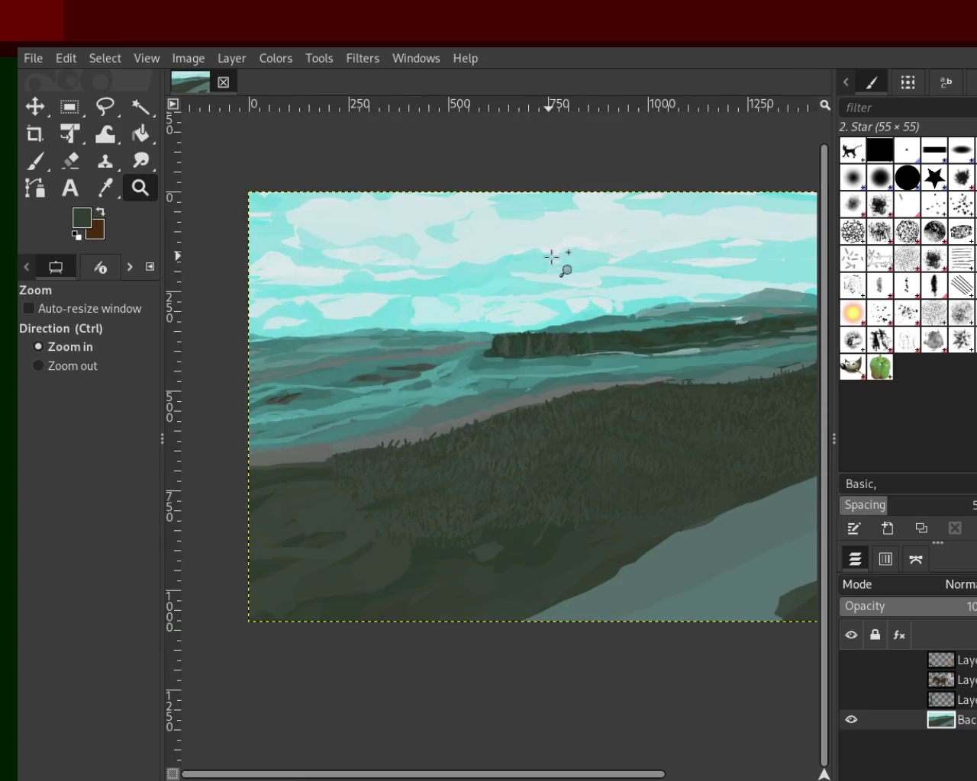
{"action": "left_click", "coordinate": [472, 379], "text": "ctrl"}
{"action": "left_click", "coordinate": [536, 305]}
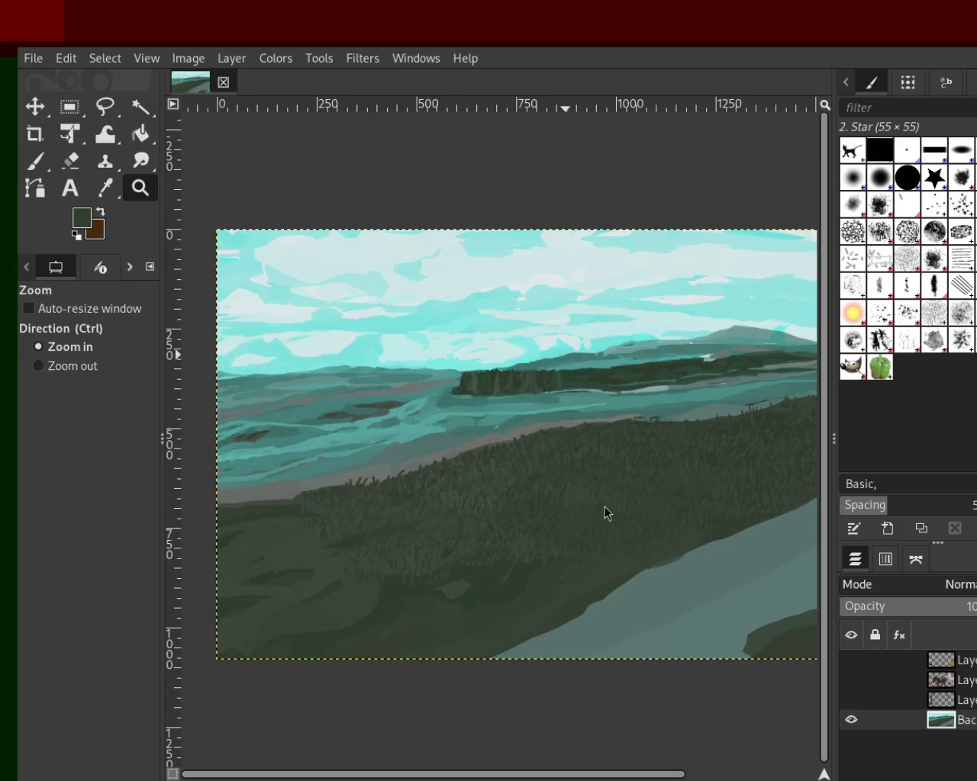
{"action": "left_click", "coordinate": [648, 244], "text": "ctrl"}
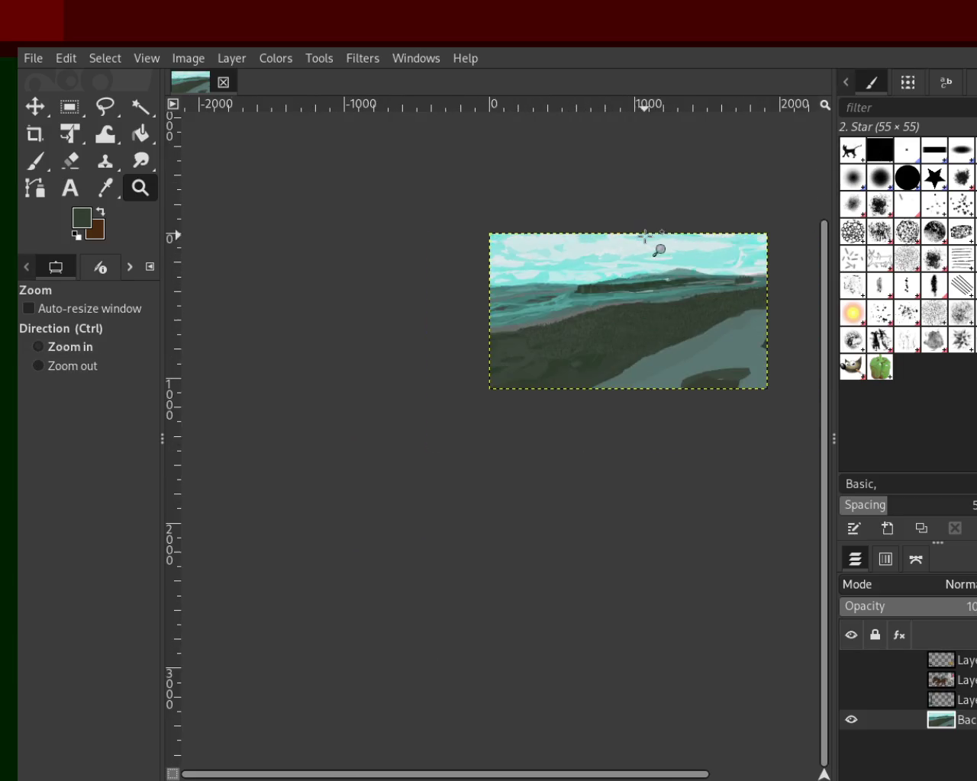
{"action": "left_click", "coordinate": [644, 252]}
{"action": "left_click", "coordinate": [645, 252]}
{"action": "left_click", "coordinate": [600, 259]}
{"action": "left_click", "coordinate": [600, 365], "text": "ctrl"}
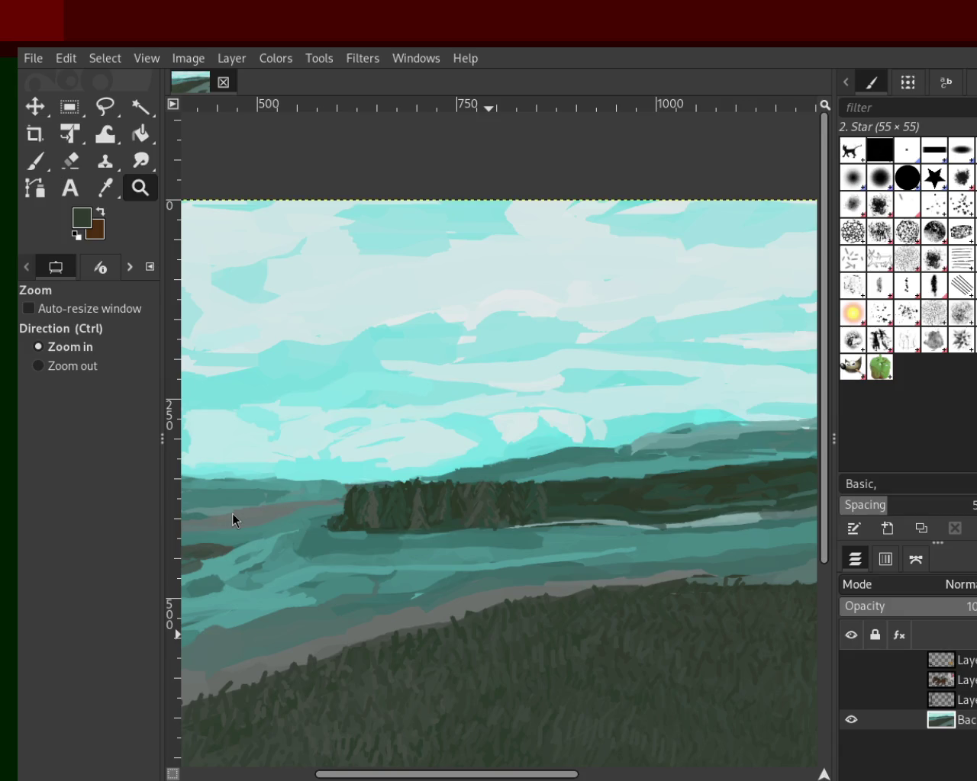
{"action": "key", "text": "ctrl"}
{"action": "left_click", "coordinate": [673, 389], "text": "ctrl"}
{"action": "left_click", "coordinate": [571, 392], "text": "ctrl"}
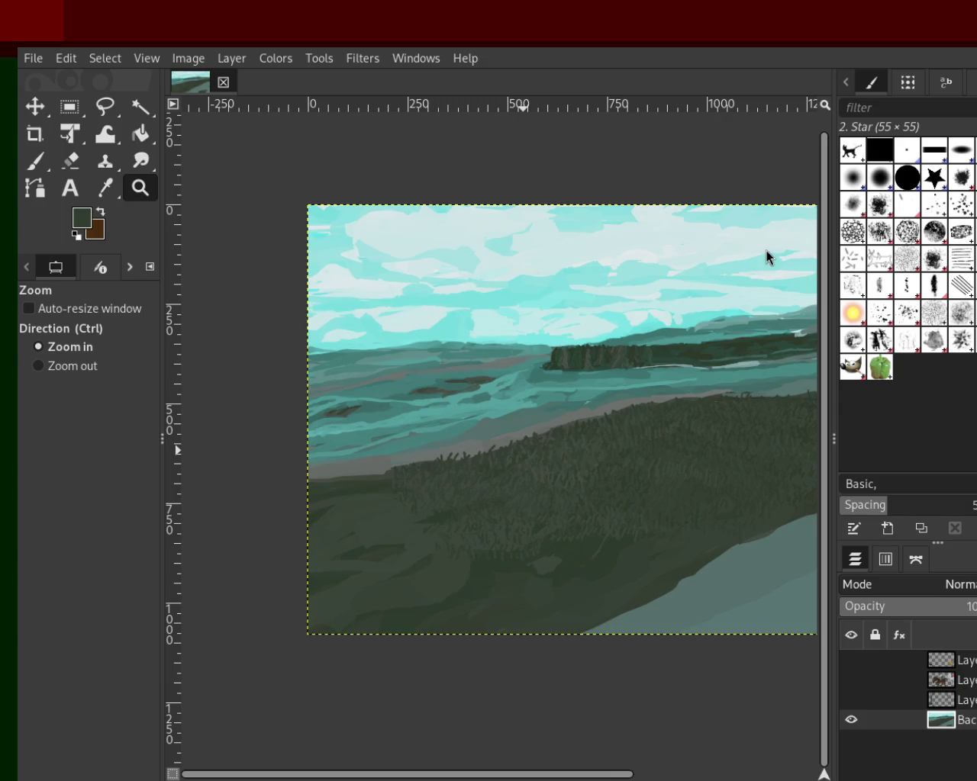
{"action": "left_click", "coordinate": [557, 429], "text": "ctrl"}
{"action": "left_click", "coordinate": [470, 502]}
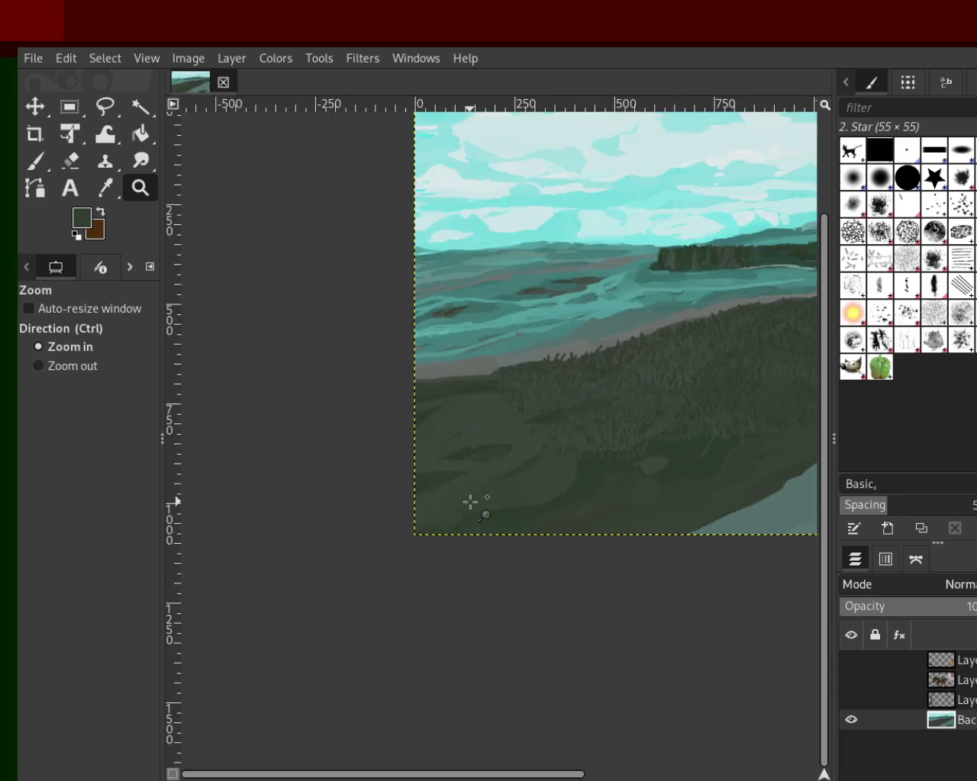
{"action": "left_click", "coordinate": [470, 502]}
{"action": "left_click", "coordinate": [477, 492], "text": "ctrl"}
{"action": "left_click", "coordinate": [709, 454]}
{"action": "left_click", "coordinate": [517, 484], "text": "ctrl"}
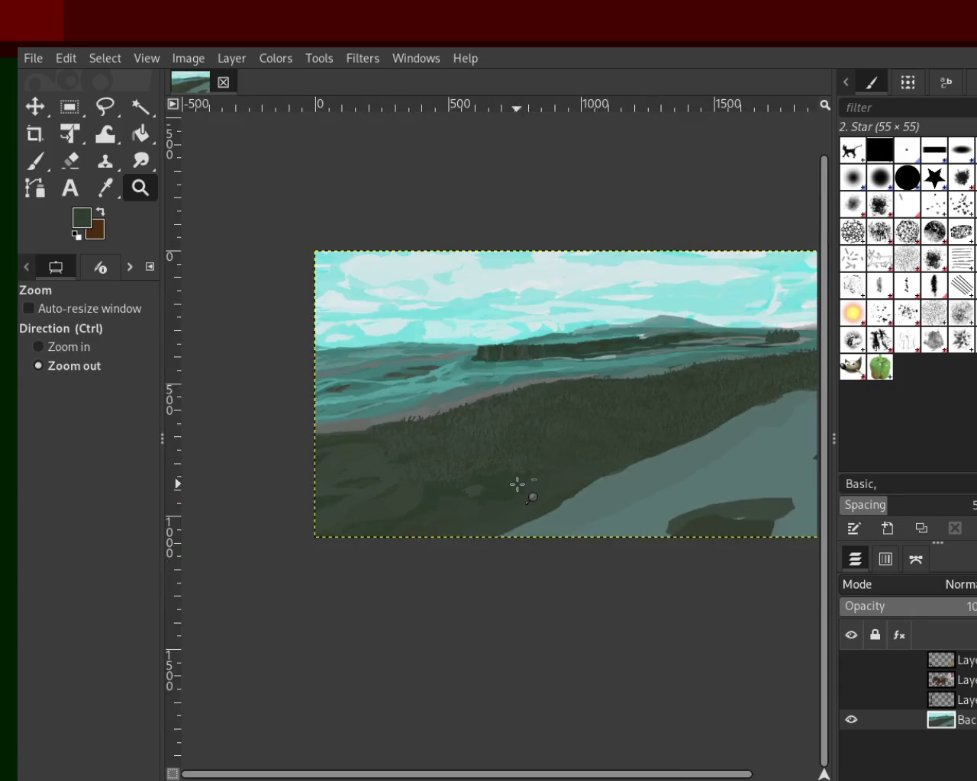
{"action": "double_click", "coordinate": [687, 372]}
{"action": "left_click", "coordinate": [530, 421], "text": "ctrl"}
{"action": "left_click", "coordinate": [715, 381]}
{"action": "left_click", "coordinate": [534, 425], "text": "ctrl"}
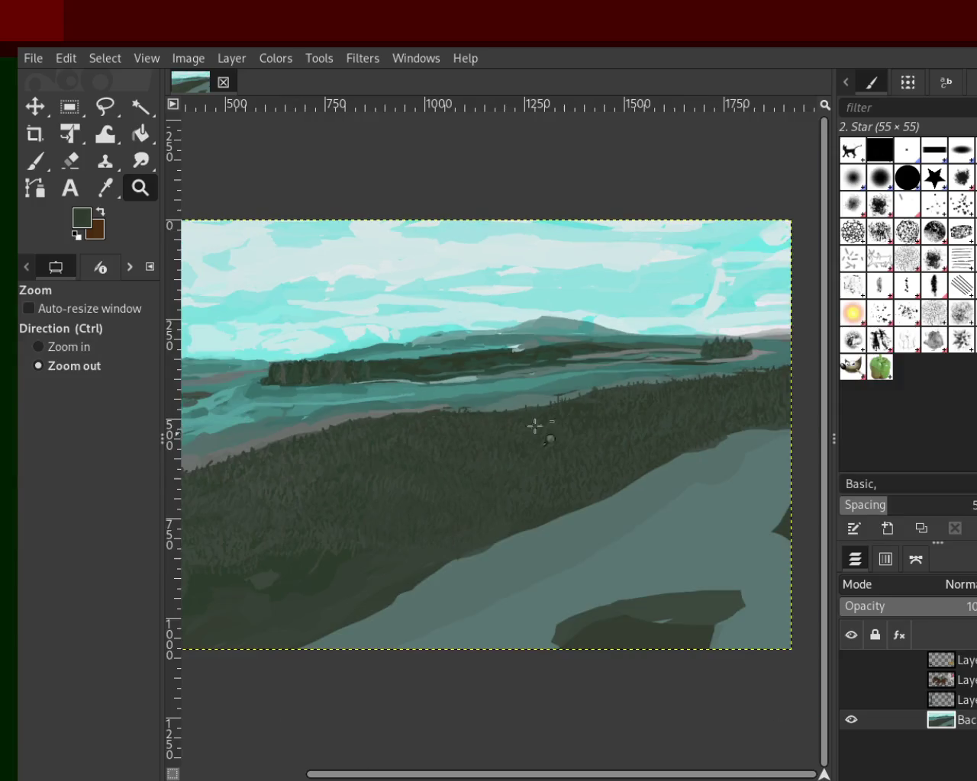
{"action": "left_click", "coordinate": [726, 427], "text": "ctrl"}
{"action": "double_click", "coordinate": [791, 383]}
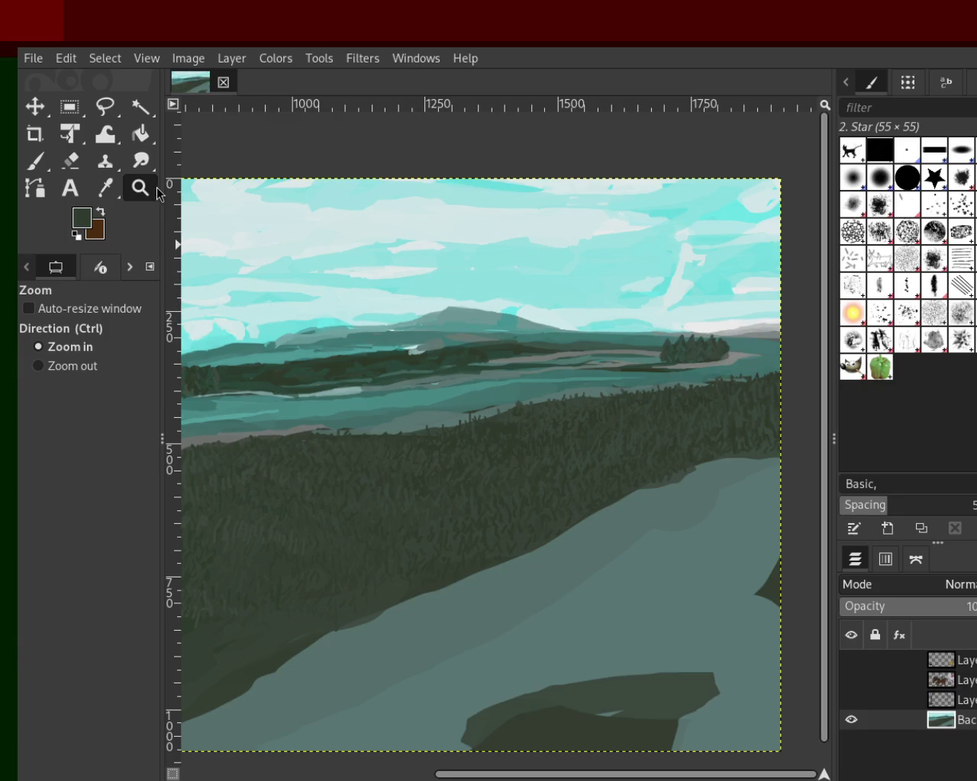
{"action": "left_click", "coordinate": [497, 344], "text": "ctrl"}
{"action": "left_click", "coordinate": [423, 395], "text": "ctrl"}
{"action": "left_click", "coordinate": [519, 405]}
{"action": "left_click", "coordinate": [374, 400], "text": "ctrl"}
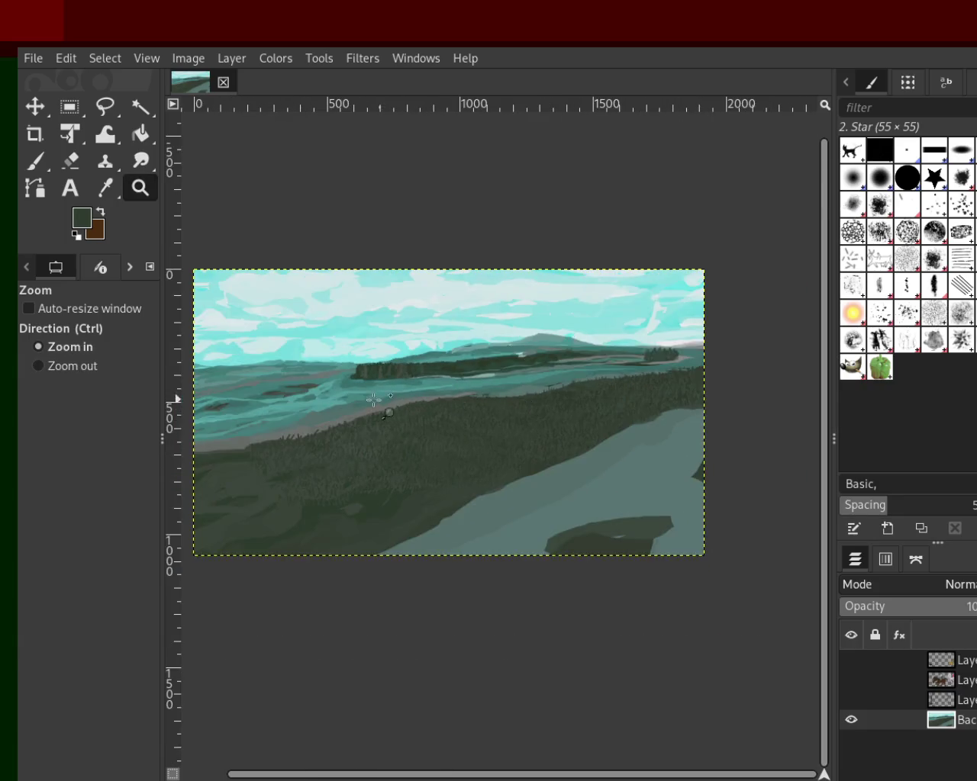
{"action": "left_click", "coordinate": [374, 399]}
{"action": "left_click", "coordinate": [382, 401], "text": "ctrl"}
{"action": "left_click", "coordinate": [391, 402]}
{"action": "left_click", "coordinate": [393, 402], "text": "ctrl"}
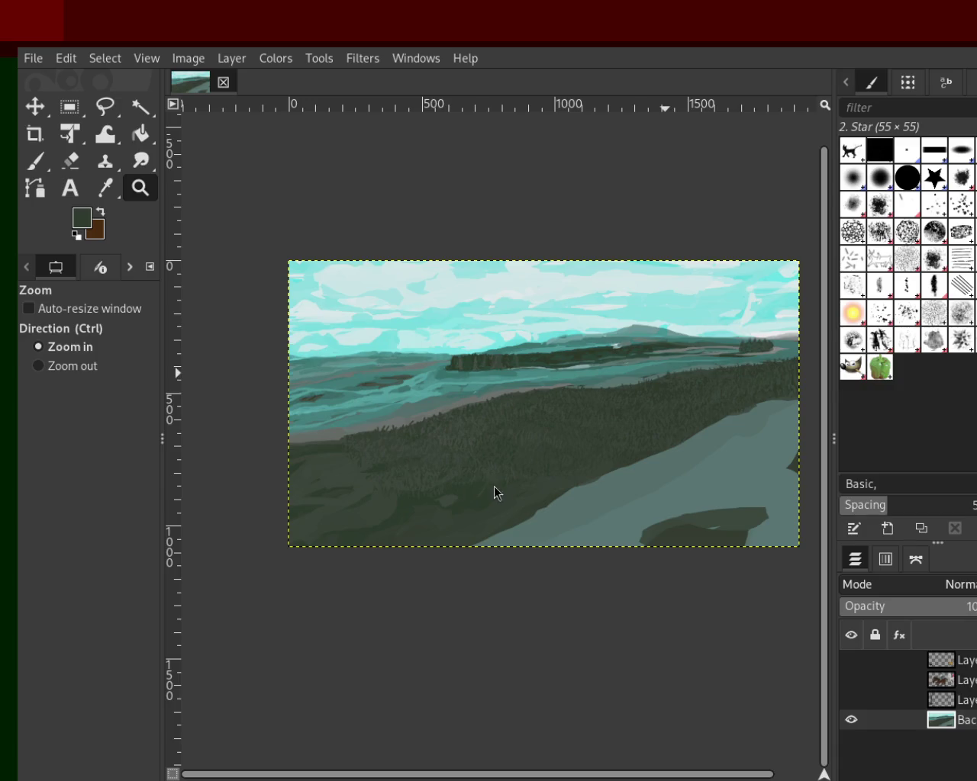
Step: Sharpen the island's tree peaks with grey-green and dark green star-brush strokes
{"action": "scroll", "coordinate": [615, 349], "scroll_direction": "up", "scroll_amount": 1}
{"action": "scroll", "coordinate": [563, 404], "scroll_direction": "up", "scroll_amount": 3}
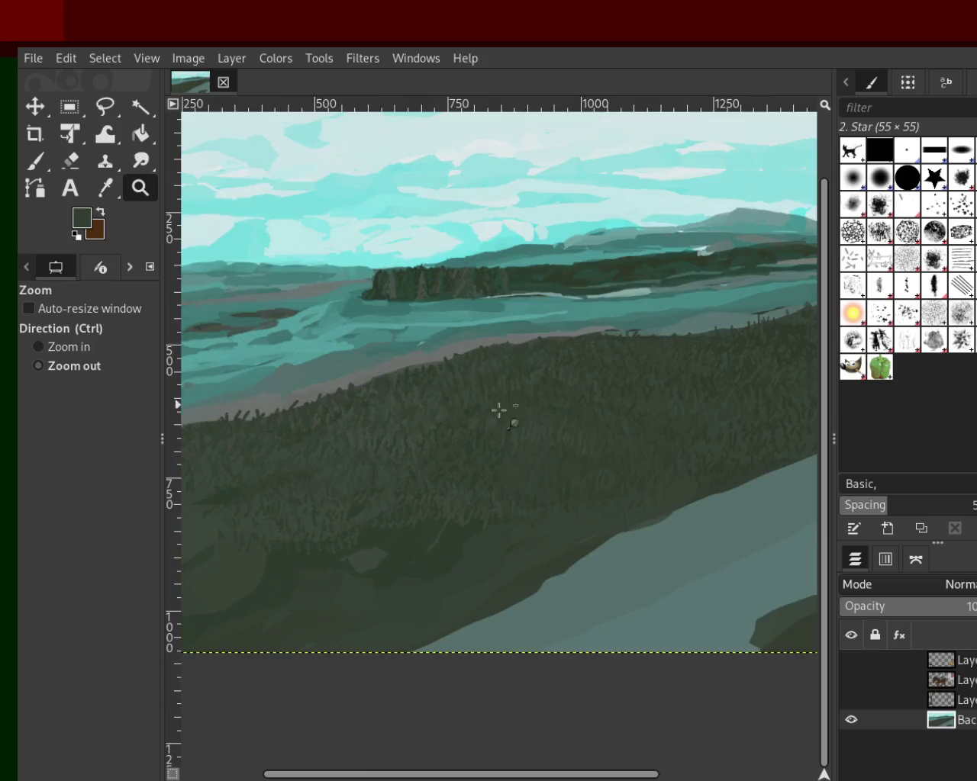
{"action": "scroll", "coordinate": [499, 410], "scroll_direction": "down", "scroll_amount": 1}
{"action": "scroll", "coordinate": [686, 320], "scroll_direction": "up", "scroll_amount": 1}
{"action": "scroll", "coordinate": [606, 370], "scroll_direction": "up", "scroll_amount": 1}
{"action": "scroll", "coordinate": [491, 376], "scroll_direction": "down", "scroll_amount": 2}
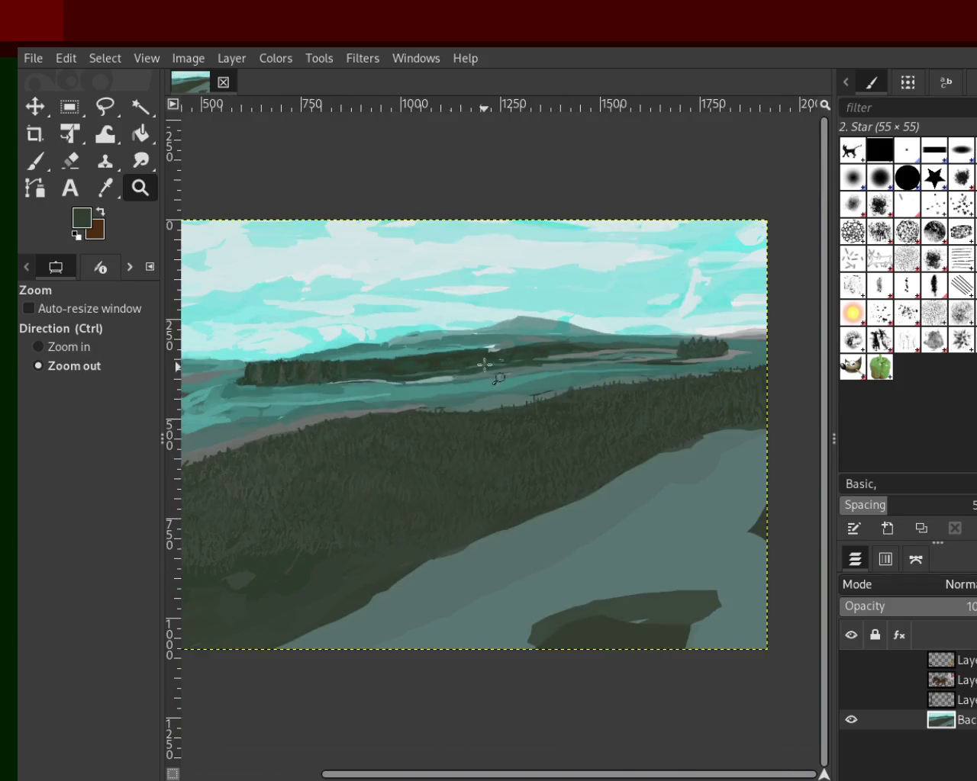
{"action": "scroll", "coordinate": [681, 345], "scroll_direction": "up", "scroll_amount": 2}
{"action": "scroll", "coordinate": [681, 345], "scroll_direction": "up", "scroll_amount": 2}
{"action": "scroll", "coordinate": [725, 347], "scroll_direction": "down", "scroll_amount": 1}
{"action": "scroll", "coordinate": [786, 351], "scroll_direction": "up", "scroll_amount": 2}
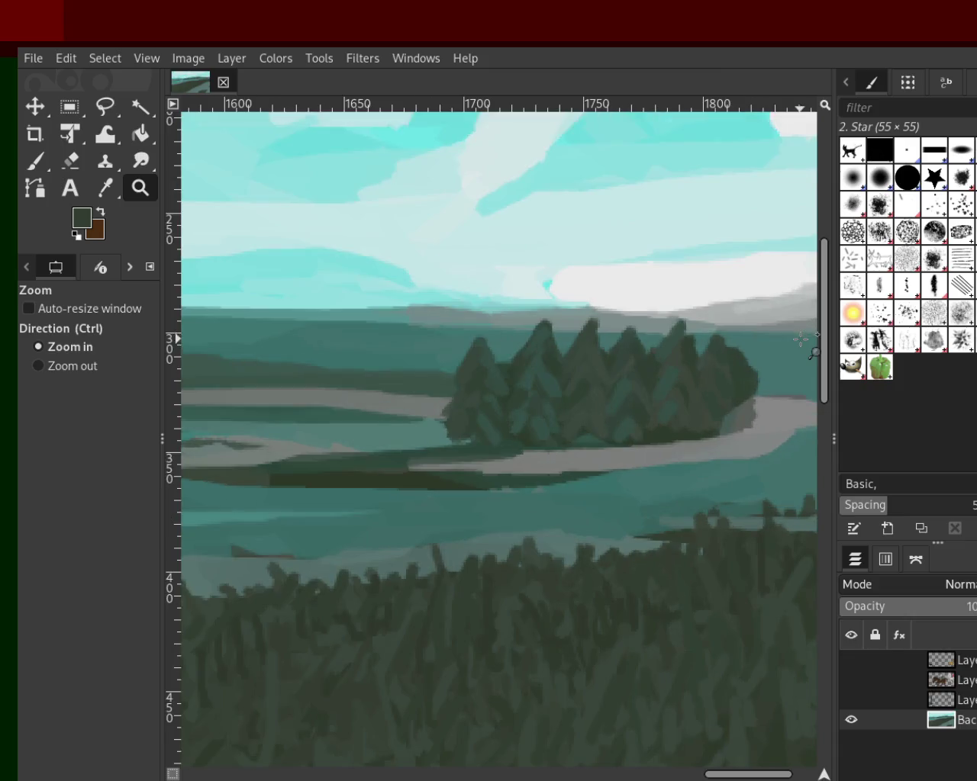
{"action": "scroll", "coordinate": [734, 330], "scroll_direction": "down", "scroll_amount": 1}
{"action": "scroll", "coordinate": [734, 330], "scroll_direction": "down", "scroll_amount": 2}
{"action": "scroll", "coordinate": [534, 343], "scroll_direction": "down", "scroll_amount": 2}
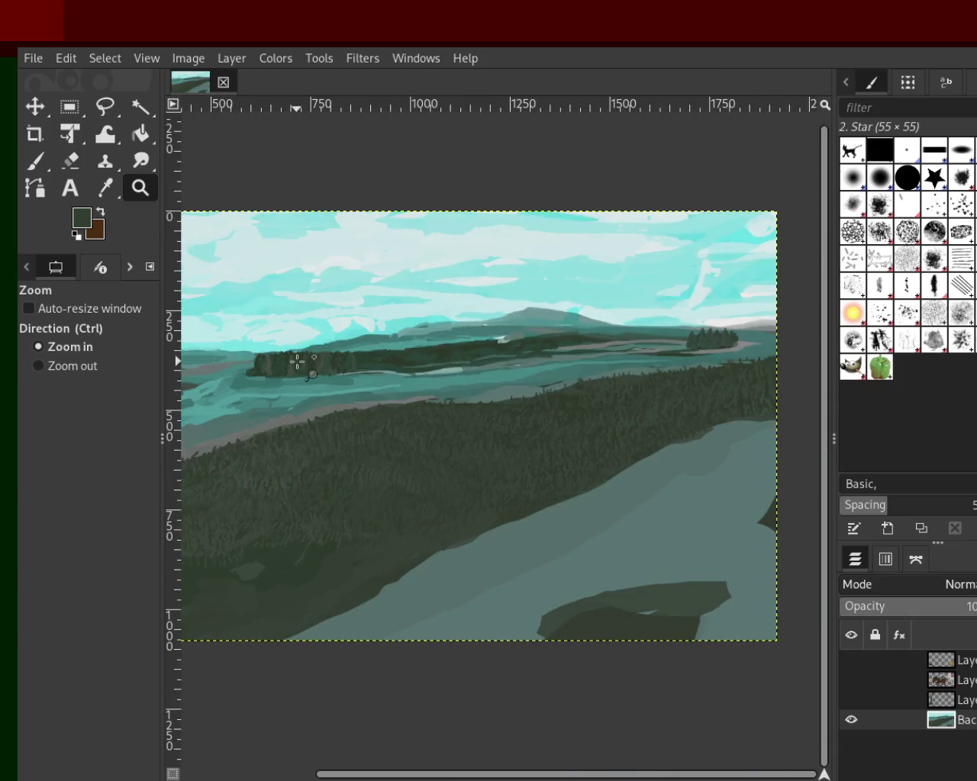
{"action": "scroll", "coordinate": [294, 359], "scroll_direction": "up", "scroll_amount": 2}
{"action": "scroll", "coordinate": [227, 345], "scroll_direction": "up", "scroll_amount": 1}
{"action": "scroll", "coordinate": [458, 366], "scroll_direction": "up", "scroll_amount": 3}
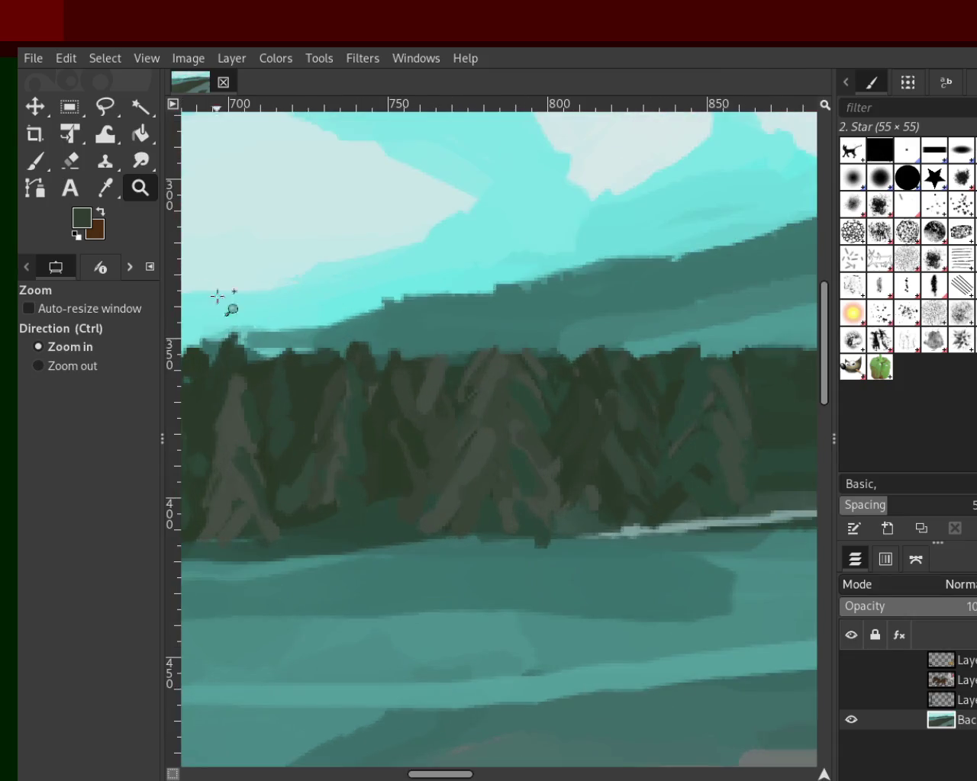
{"action": "left_click", "coordinate": [35, 161]}
{"action": "scroll", "coordinate": [29, 396], "scroll_direction": "up", "scroll_amount": 1}
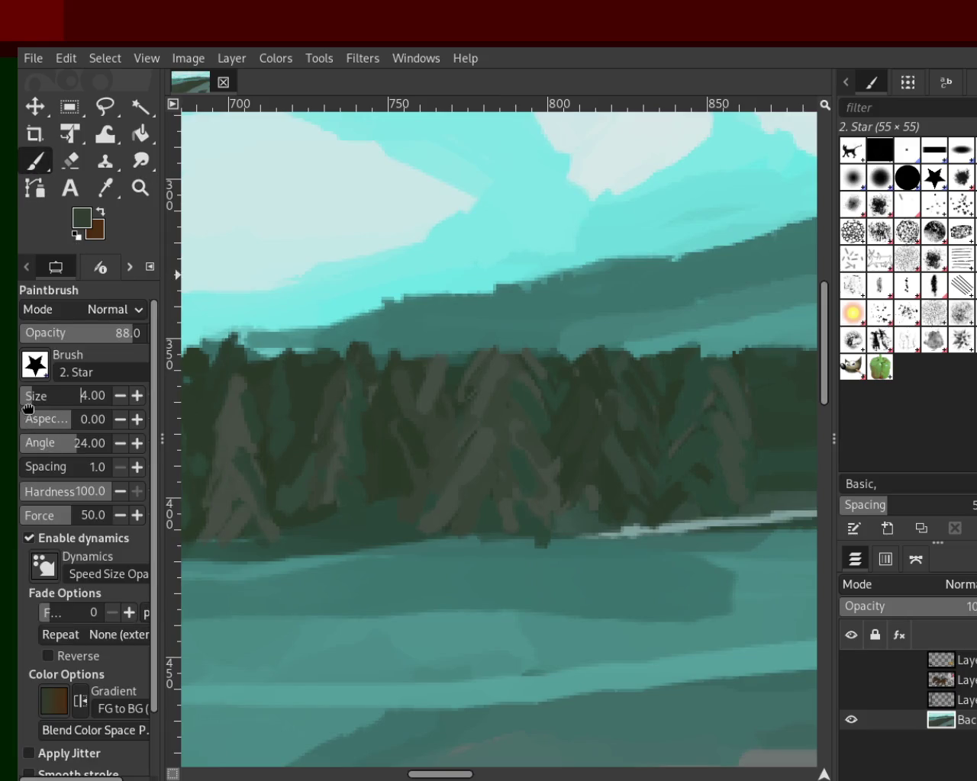
{"action": "left_click", "coordinate": [494, 378], "text": "ctrl"}
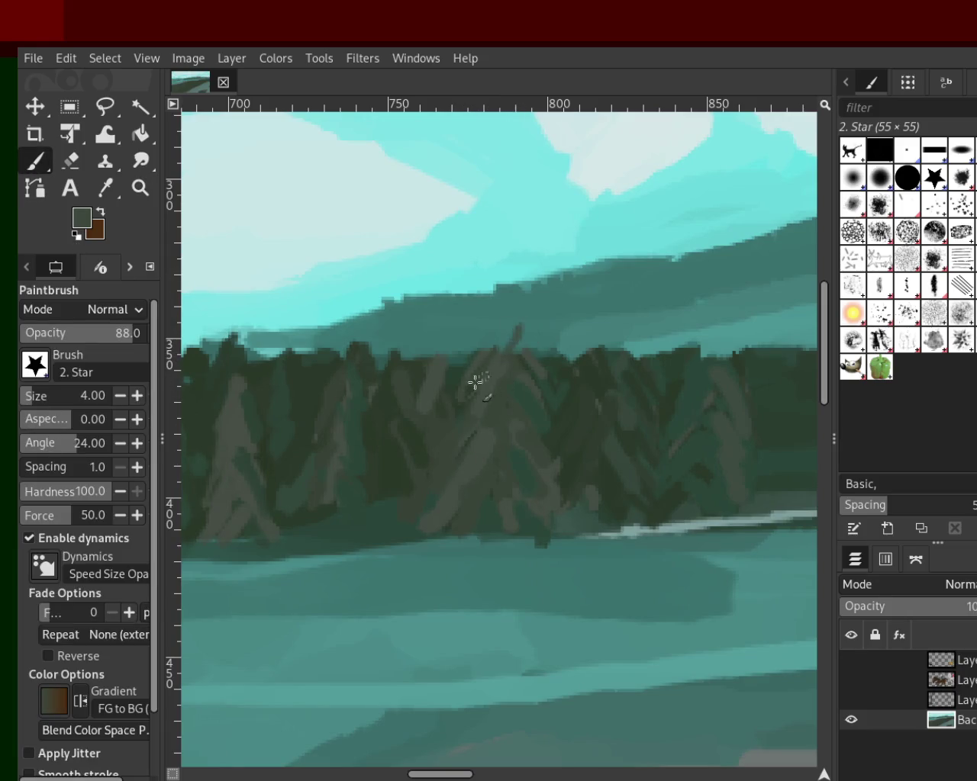
{"action": "mouse_move", "coordinate": [506, 357]}
{"action": "left_mouse_down"}
{"action": "mouse_move", "coordinate": [509, 332]}
{"action": "mouse_move", "coordinate": [526, 379]}
{"action": "mouse_move", "coordinate": [518, 336]}
{"action": "left_mouse_up"}
{"action": "left_click", "coordinate": [425, 373], "text": "ctrl"}
{"action": "left_click_drag", "start_coordinate": [447, 364], "coordinate": [452, 342]}
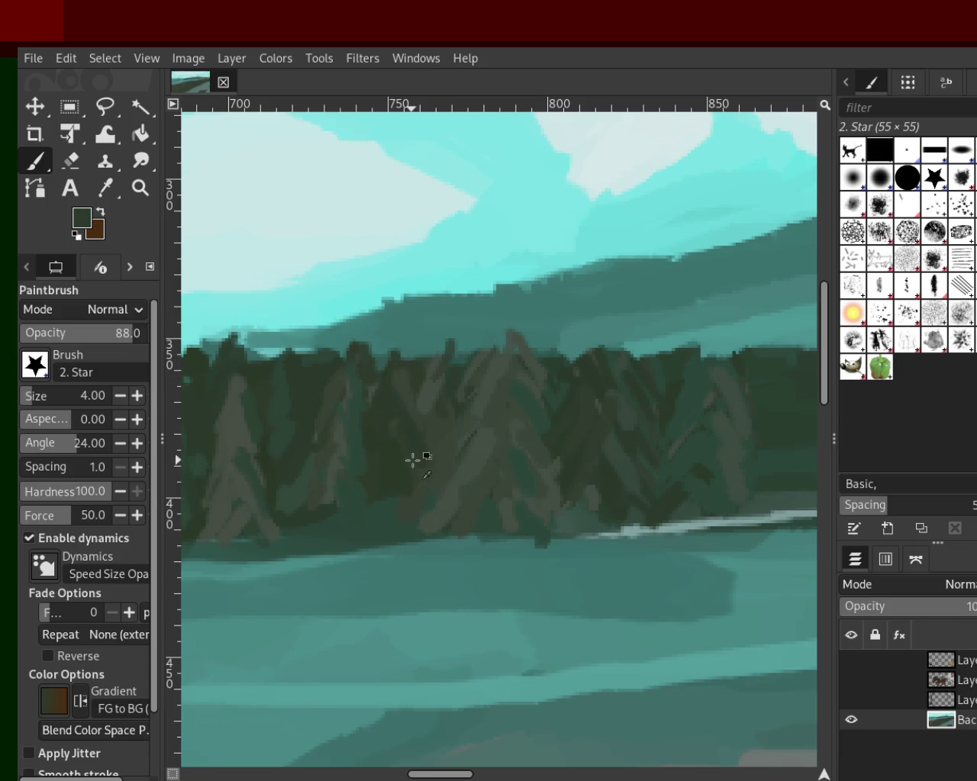
{"action": "left_click", "coordinate": [381, 483], "text": "ctrl"}
{"action": "left_click", "coordinate": [351, 469], "text": "ctrl"}
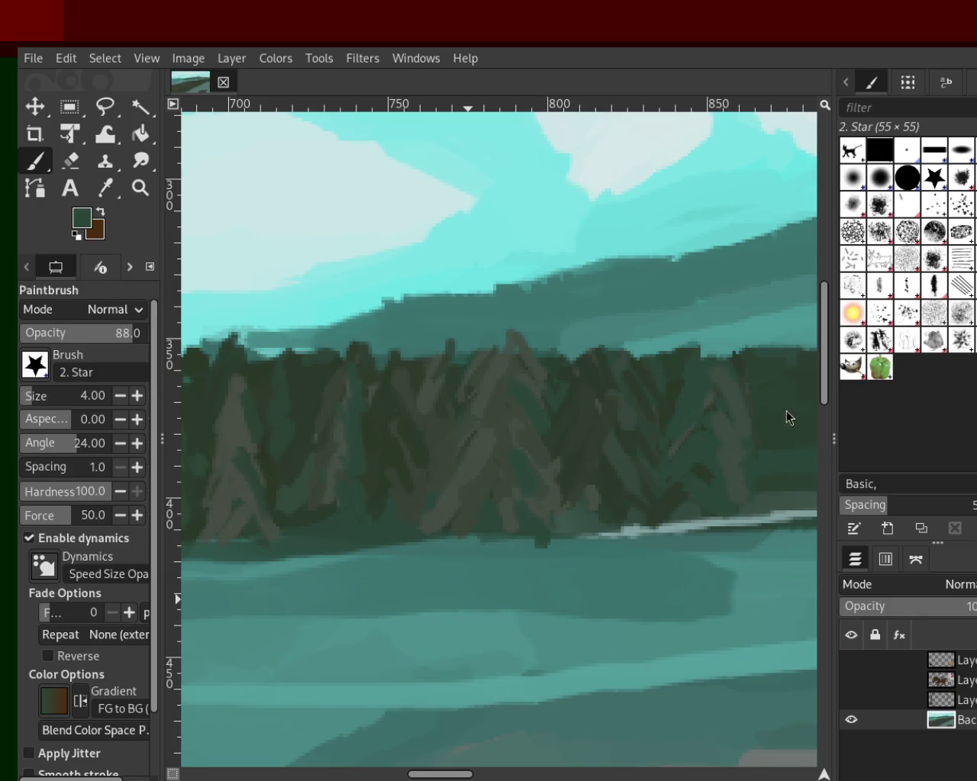
Step: Fill out the island's left end with dark green strokes along its edge
{"action": "left_click", "coordinate": [140, 188]}
{"action": "left_click", "coordinate": [541, 398]}
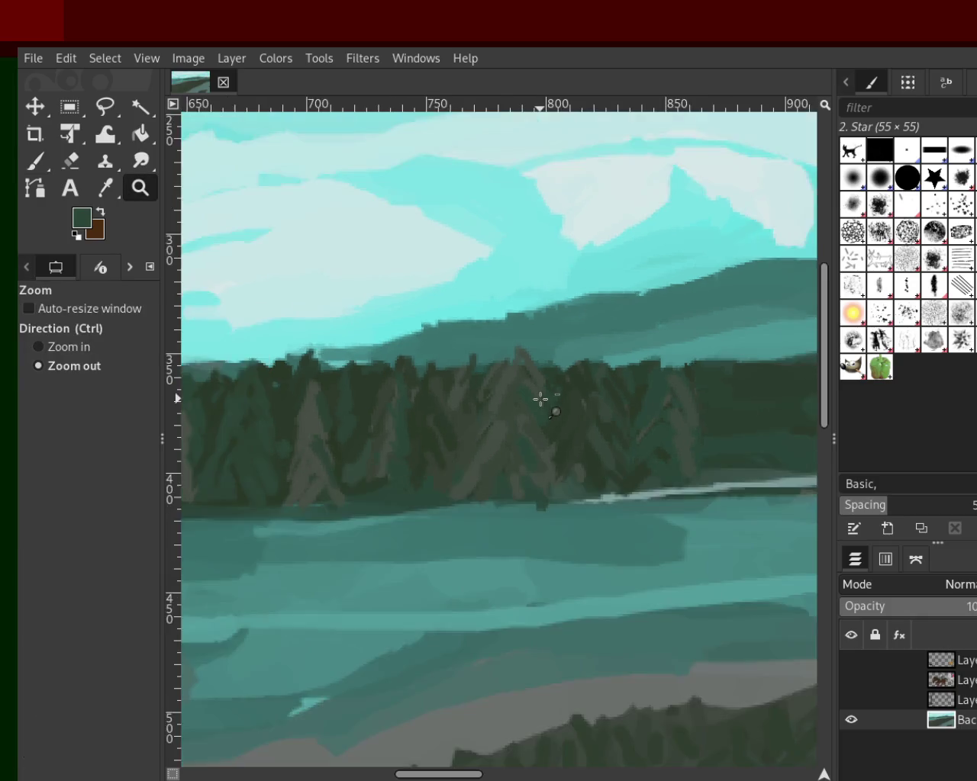
{"action": "left_click", "coordinate": [540, 399]}
{"action": "left_click", "coordinate": [540, 398]}
{"action": "left_click", "coordinate": [484, 399], "text": "ctrl"}
{"action": "left_click", "coordinate": [491, 399]}
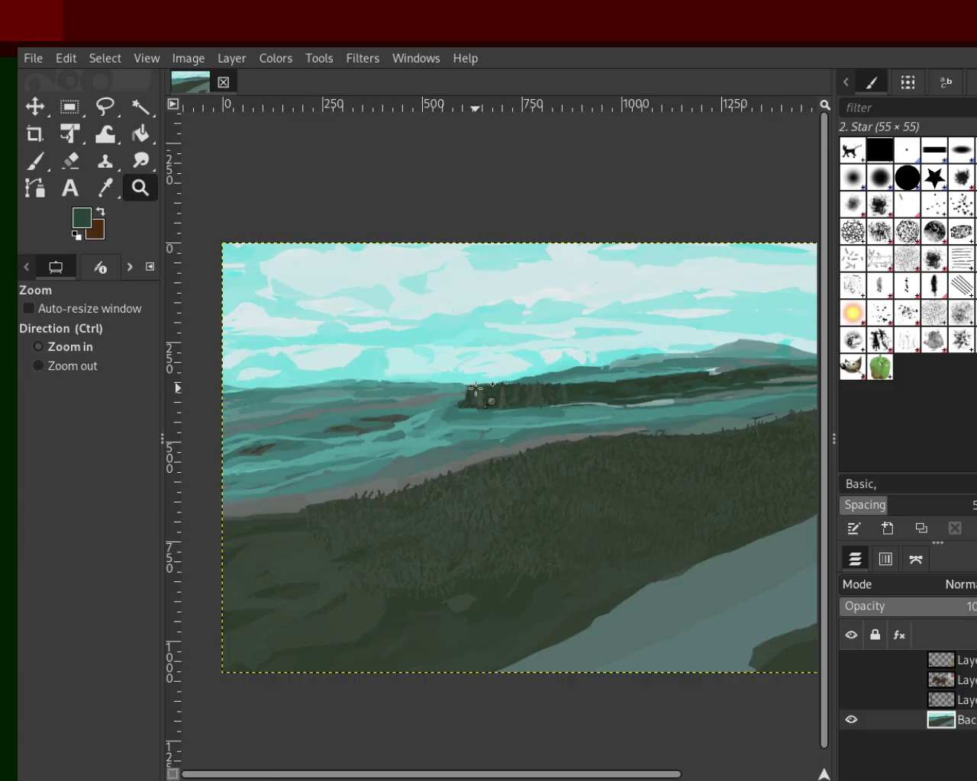
{"action": "left_click", "coordinate": [475, 389], "text": "ctrl"}
{"action": "left_click", "coordinate": [475, 389]}
{"action": "left_click", "coordinate": [458, 392]}
{"action": "left_click", "coordinate": [514, 383]}
{"action": "left_click", "coordinate": [514, 383]}
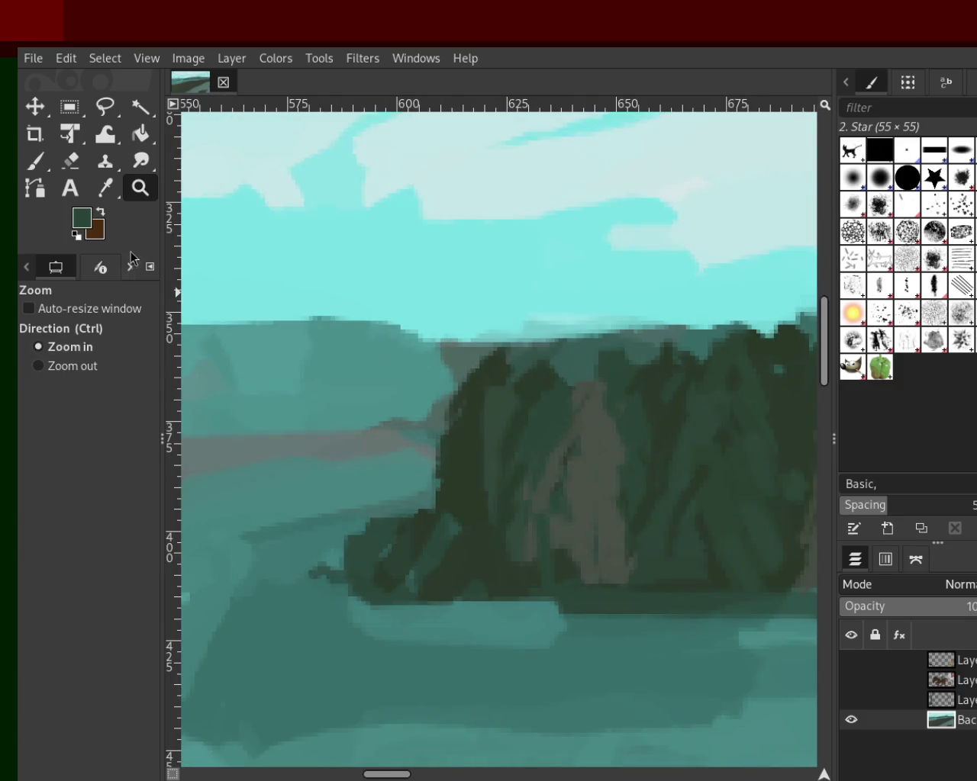
{"action": "left_click", "coordinate": [33, 165]}
{"action": "left_click", "coordinate": [489, 398], "text": "ctrl"}
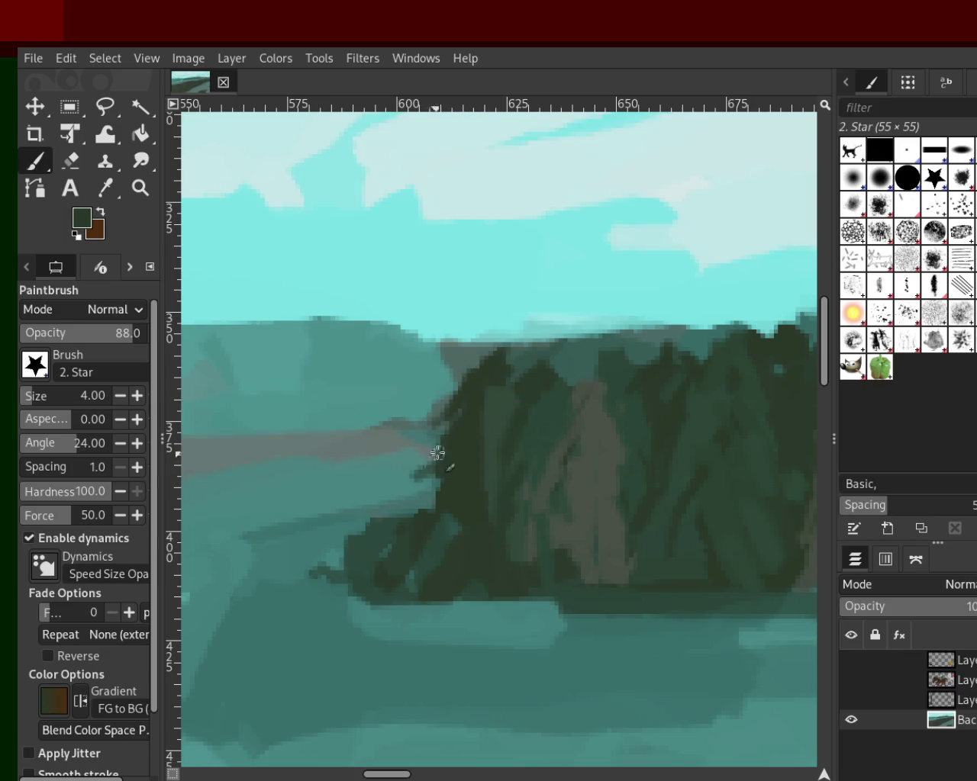
{"action": "left_click_drag", "start_coordinate": [463, 434], "coordinate": [407, 500]}
Step: Add sampled green strokes across the tree mass and along the island's base
{"action": "left_click", "coordinate": [517, 445], "text": "ctrl"}
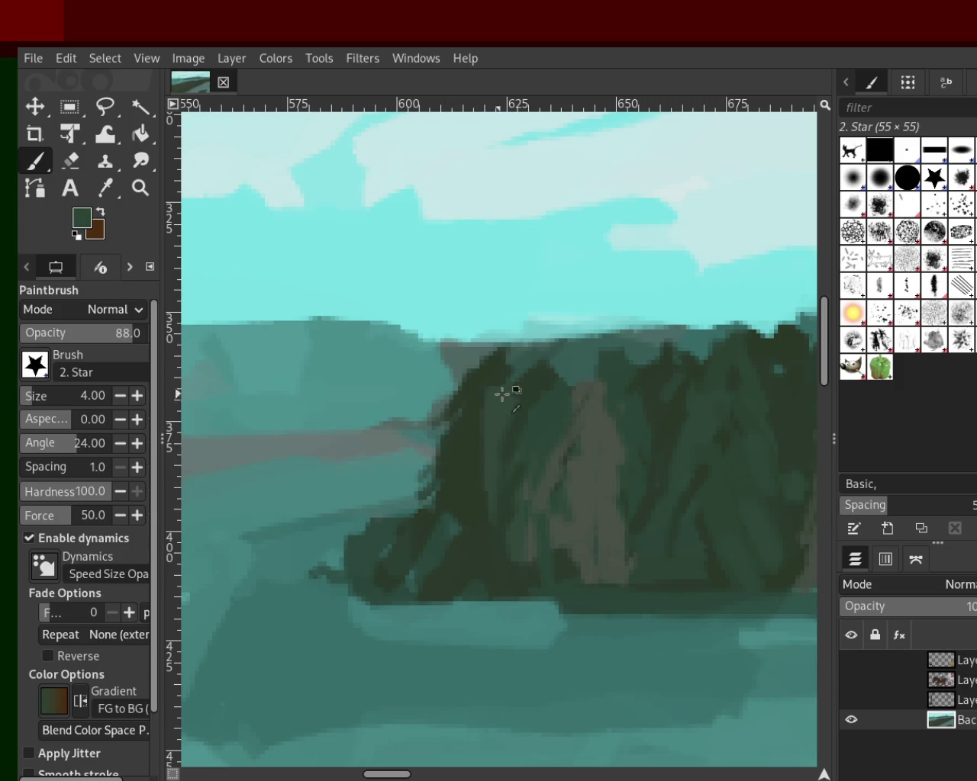
{"action": "mouse_move", "coordinate": [480, 351]}
{"action": "left_mouse_down"}
{"action": "mouse_move", "coordinate": [511, 399]}
{"action": "mouse_move", "coordinate": [496, 442]}
{"action": "left_mouse_up"}
{"action": "left_click", "coordinate": [493, 371], "text": "ctrl"}
{"action": "left_click", "coordinate": [556, 398], "text": "ctrl"}
{"action": "left_click_drag", "start_coordinate": [578, 352], "coordinate": [557, 394]}
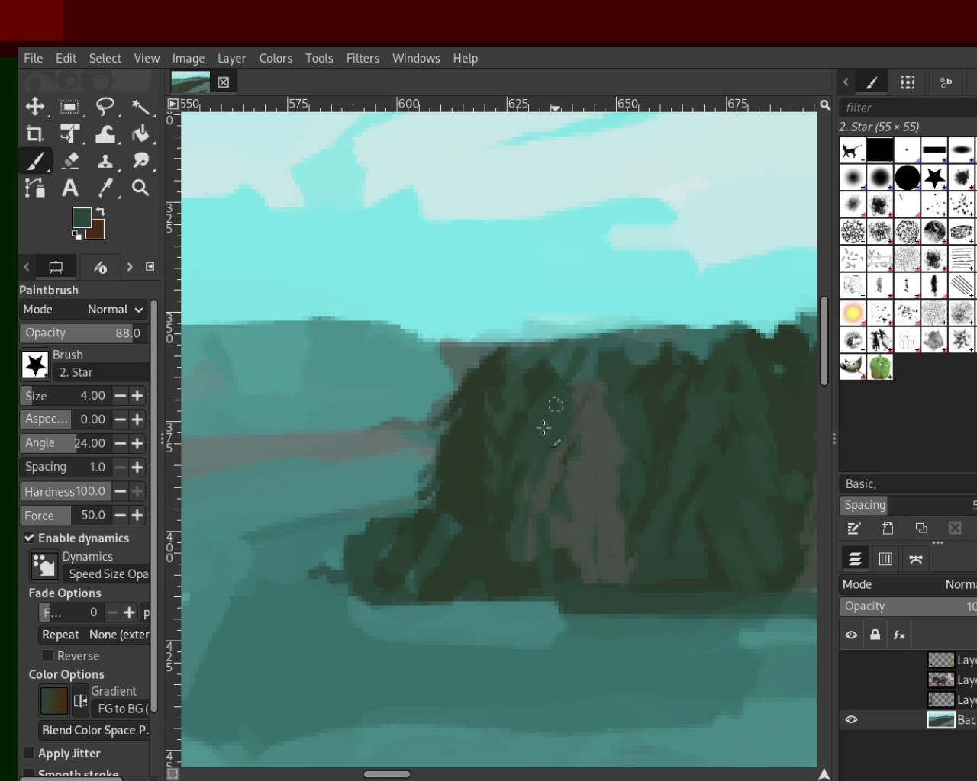
{"action": "left_click", "coordinate": [595, 449], "text": "ctrl"}
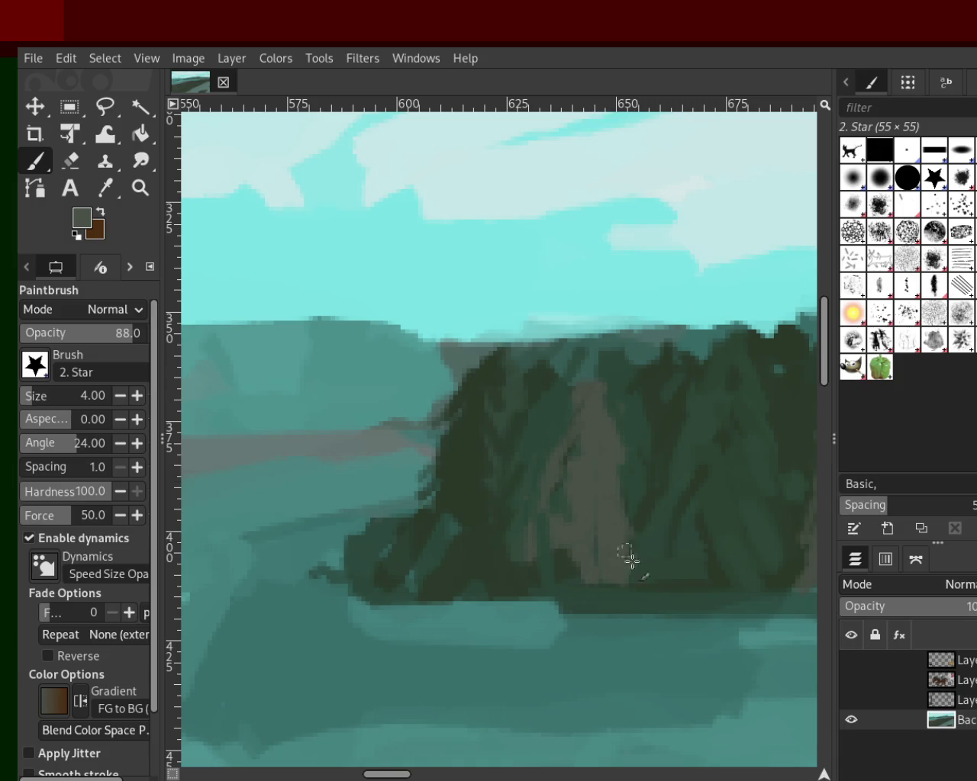
{"action": "left_click_drag", "start_coordinate": [637, 467], "coordinate": [627, 510]}
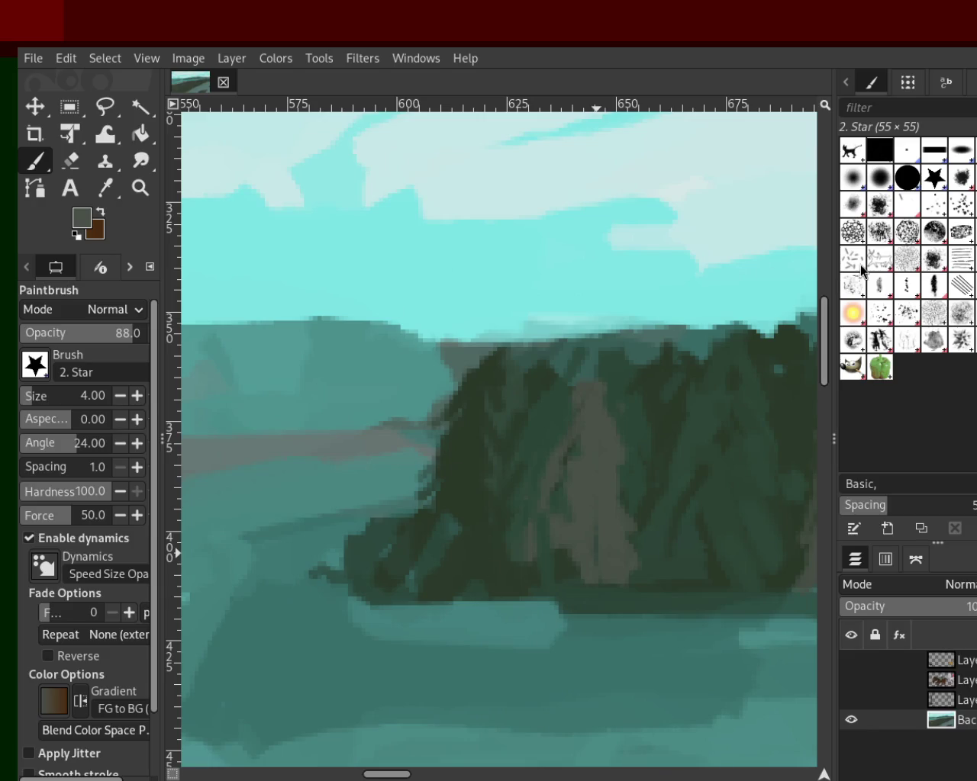
{"action": "key", "text": "z"}
{"action": "left_click", "coordinate": [532, 351]}
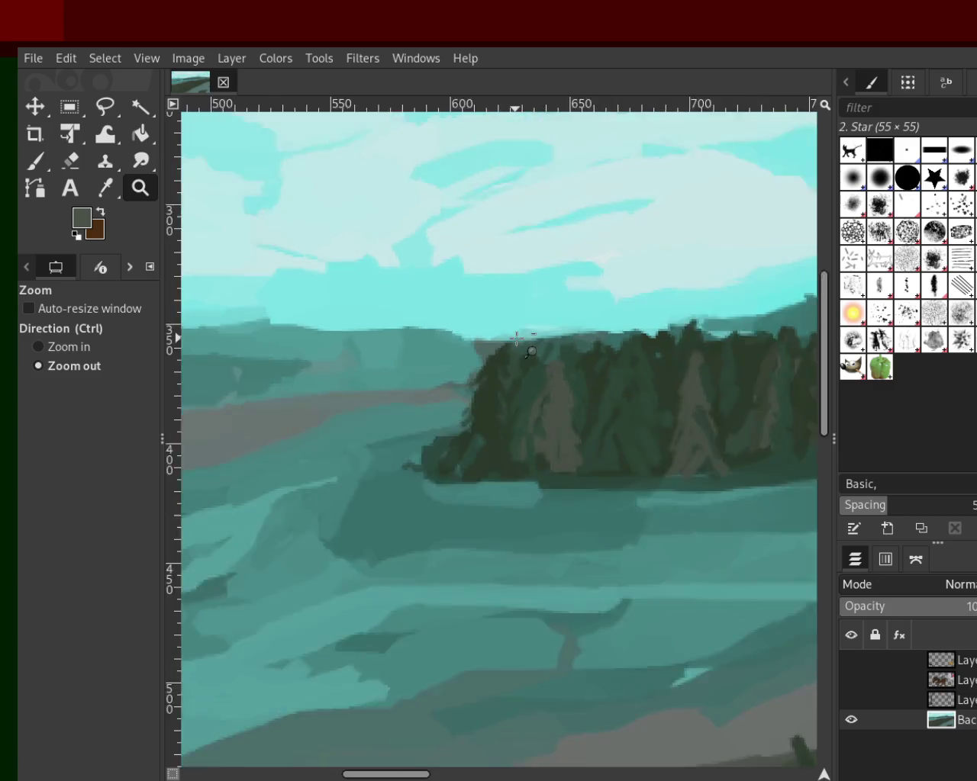
Step: Zoom and scroll to frame the distant treeline close up
{"action": "left_click", "coordinate": [516, 336], "text": "ctrl"}
{"action": "left_click", "coordinate": [489, 333], "text": "ctrl"}
{"action": "left_click", "coordinate": [458, 329], "text": "ctrl"}
{"action": "left_click", "coordinate": [435, 327], "text": "ctrl"}
{"action": "left_click", "coordinate": [410, 324]}
{"action": "left_click", "coordinate": [408, 333], "text": "ctrl"}
{"action": "left_click", "coordinate": [517, 342]}
{"action": "left_click", "coordinate": [460, 341]}
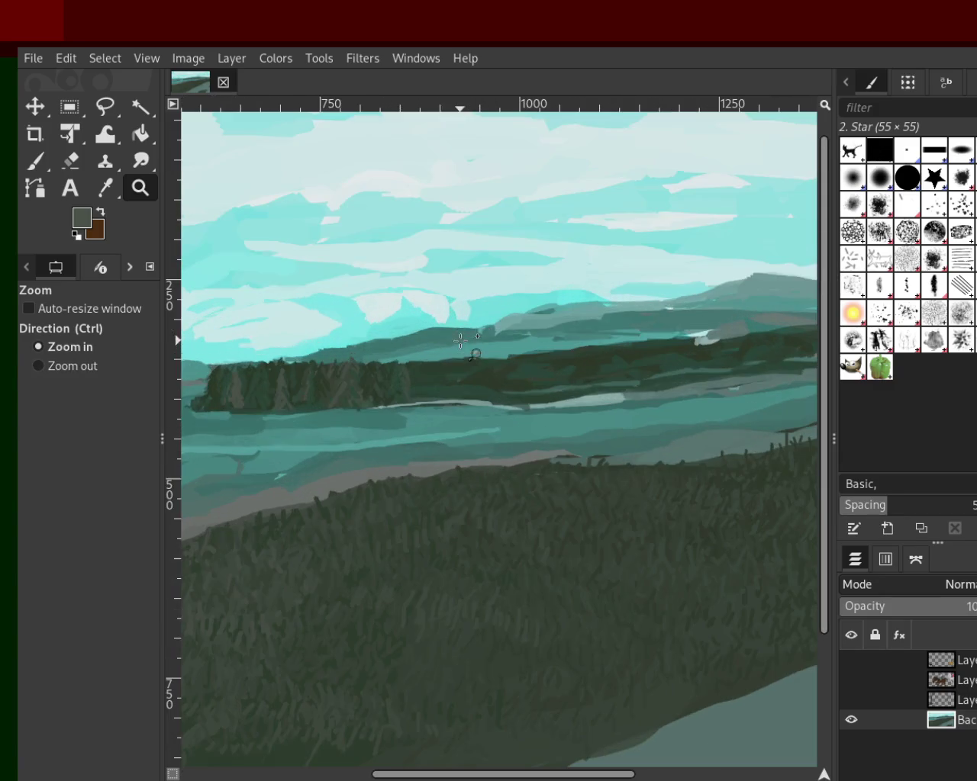
{"action": "scroll", "coordinate": [460, 341], "scroll_direction": "down", "scroll_amount": 5, "text": "ctrl"}
{"action": "scroll", "coordinate": [438, 339], "scroll_direction": "down", "scroll_amount": 3, "text": "ctrl"}
{"action": "scroll", "coordinate": [448, 345], "scroll_direction": "up", "scroll_amount": 2, "text": "ctrl"}
{"action": "scroll", "coordinate": [458, 345], "scroll_direction": "up", "scroll_amount": 3, "text": "ctrl"}
{"action": "scroll", "coordinate": [480, 344], "scroll_direction": "up", "scroll_amount": 1, "text": "ctrl"}
{"action": "scroll", "coordinate": [496, 345], "scroll_direction": "up", "scroll_amount": 1, "text": "ctrl"}
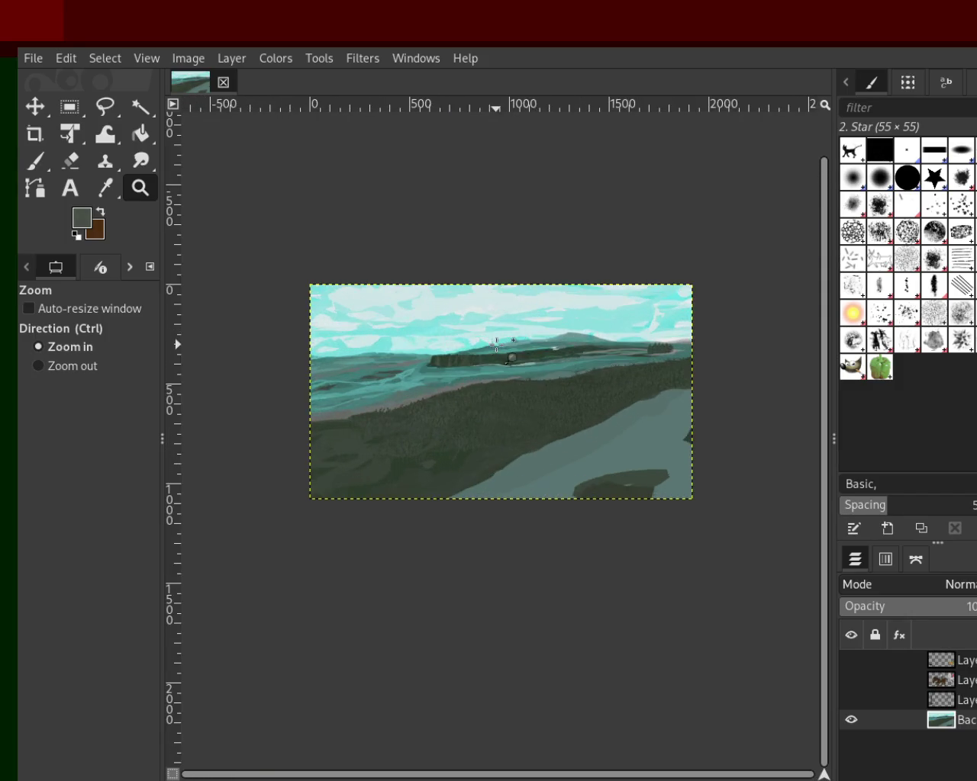
{"action": "scroll", "coordinate": [457, 343], "scroll_direction": "up", "scroll_amount": 2, "text": "ctrl"}
{"action": "scroll", "coordinate": [435, 353], "scroll_direction": "up", "scroll_amount": 2, "text": "ctrl"}
{"action": "scroll", "coordinate": [435, 364], "scroll_direction": "up", "scroll_amount": 2, "text": "ctrl"}
{"action": "scroll", "coordinate": [475, 464], "scroll_direction": "up", "scroll_amount": 2, "text": "ctrl"}
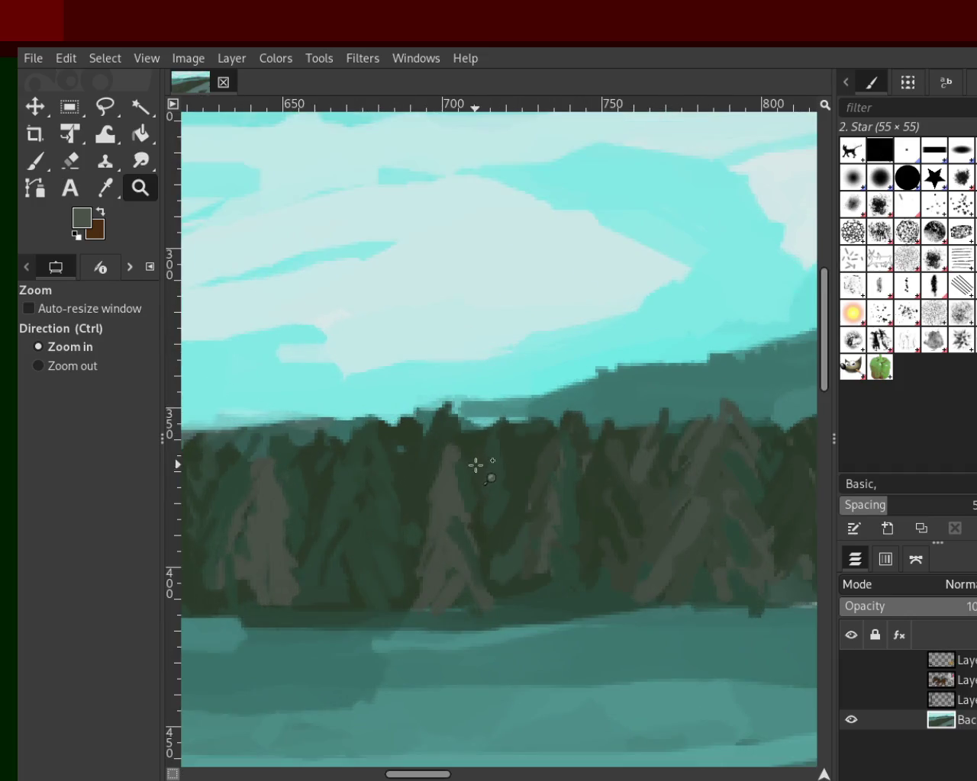
Step: Texture the treeline with the size-4 star brush, alternating sampled dark greens and grey-green
{"action": "left_click", "coordinate": [35, 161]}
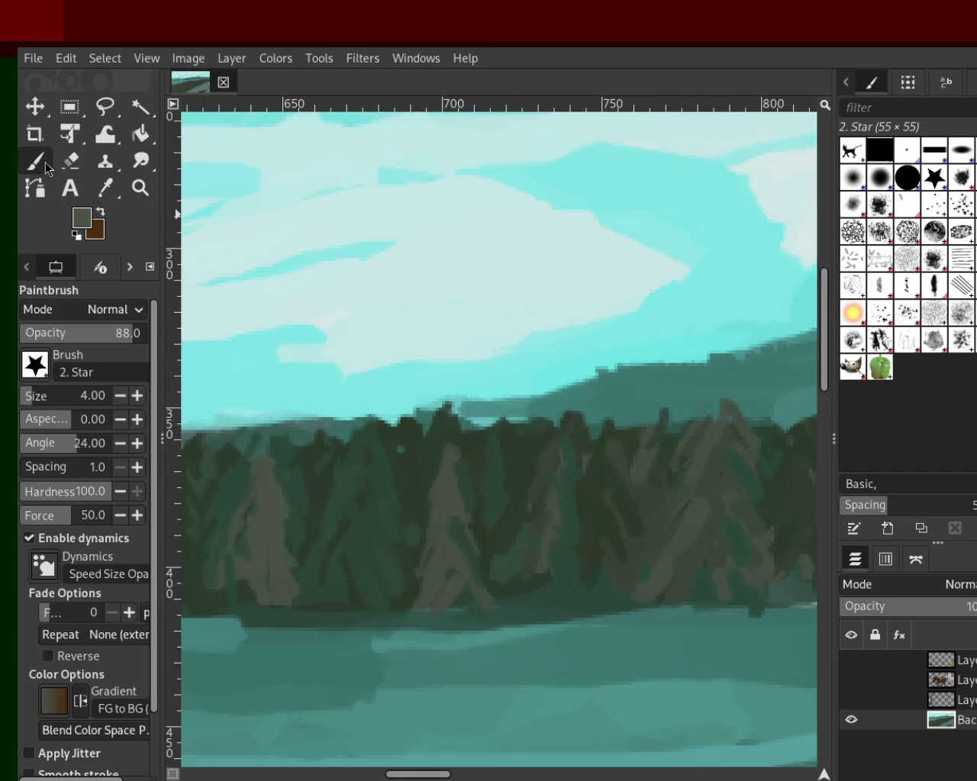
{"action": "left_click", "coordinate": [551, 470], "text": "ctrl"}
{"action": "left_click", "coordinate": [555, 444], "text": "ctrl"}
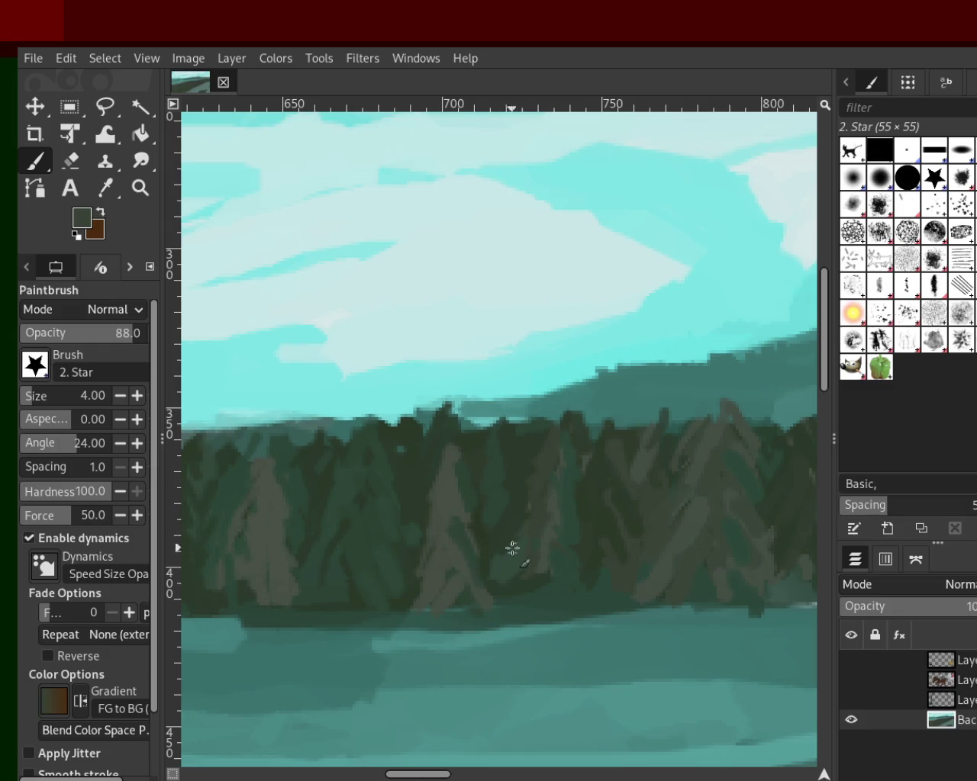
{"action": "left_click", "coordinate": [559, 465], "text": "ctrl"}
{"action": "left_click", "coordinate": [494, 464], "text": "ctrl"}
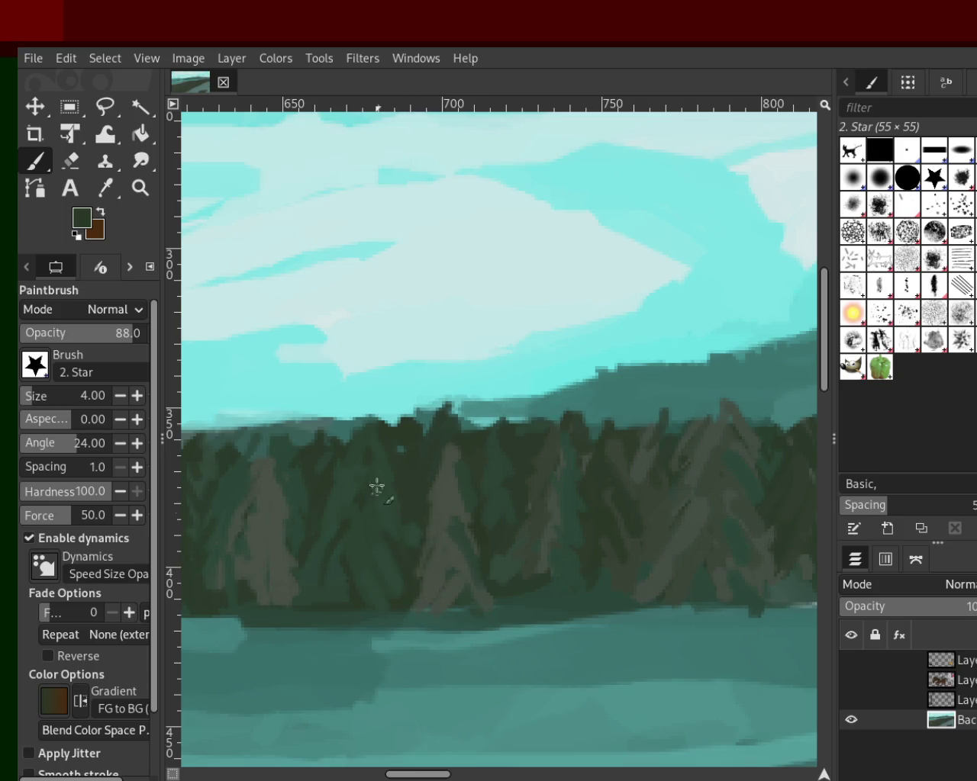
{"action": "left_click", "coordinate": [276, 449], "text": "ctrl"}
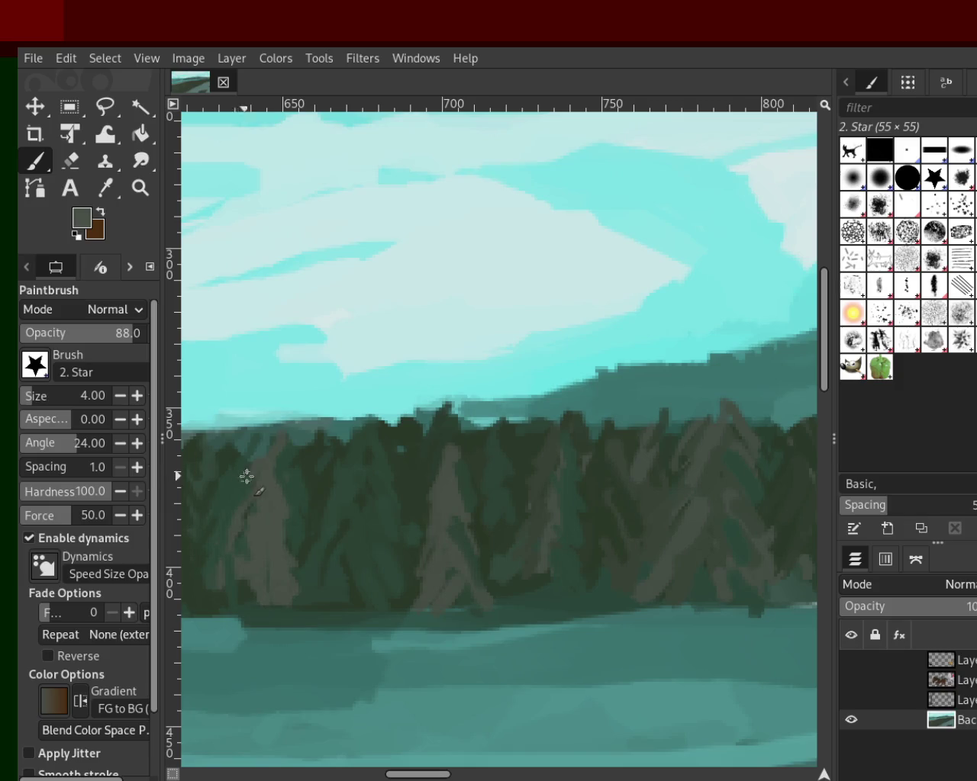
{"action": "left_click", "coordinate": [273, 448], "text": "ctrl"}
Step: Zoom out to view the whole landscape with its textured wooded island
{"action": "key", "text": "z"}
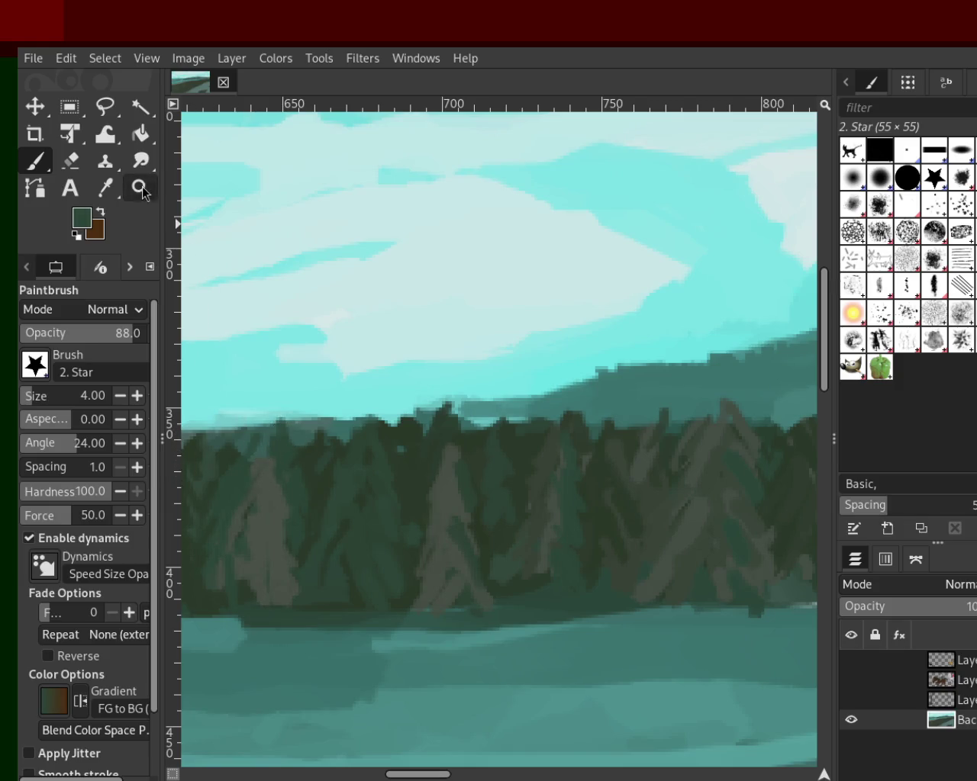
{"action": "scroll", "coordinate": [562, 540], "scroll_direction": "down", "scroll_amount": 4, "text": "ctrl"}
{"action": "scroll", "coordinate": [534, 544], "scroll_direction": "down", "scroll_amount": 1, "text": "ctrl"}
{"action": "scroll", "coordinate": [508, 451], "scroll_direction": "down", "scroll_amount": 1}
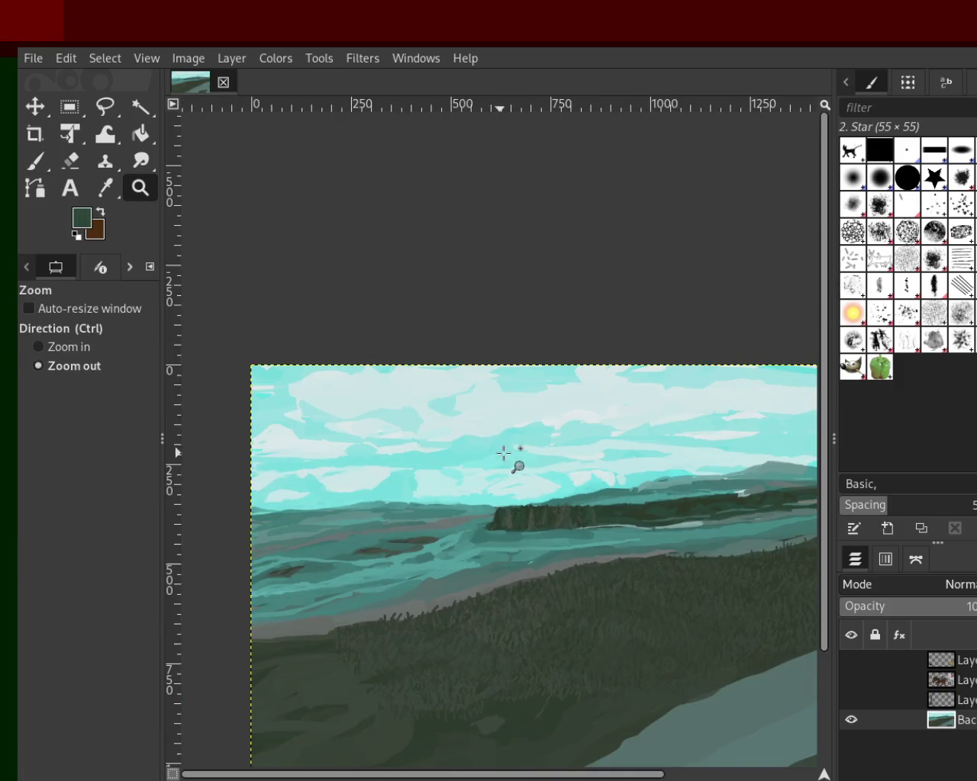
{"action": "scroll", "coordinate": [522, 569], "scroll_direction": "up", "scroll_amount": 1}
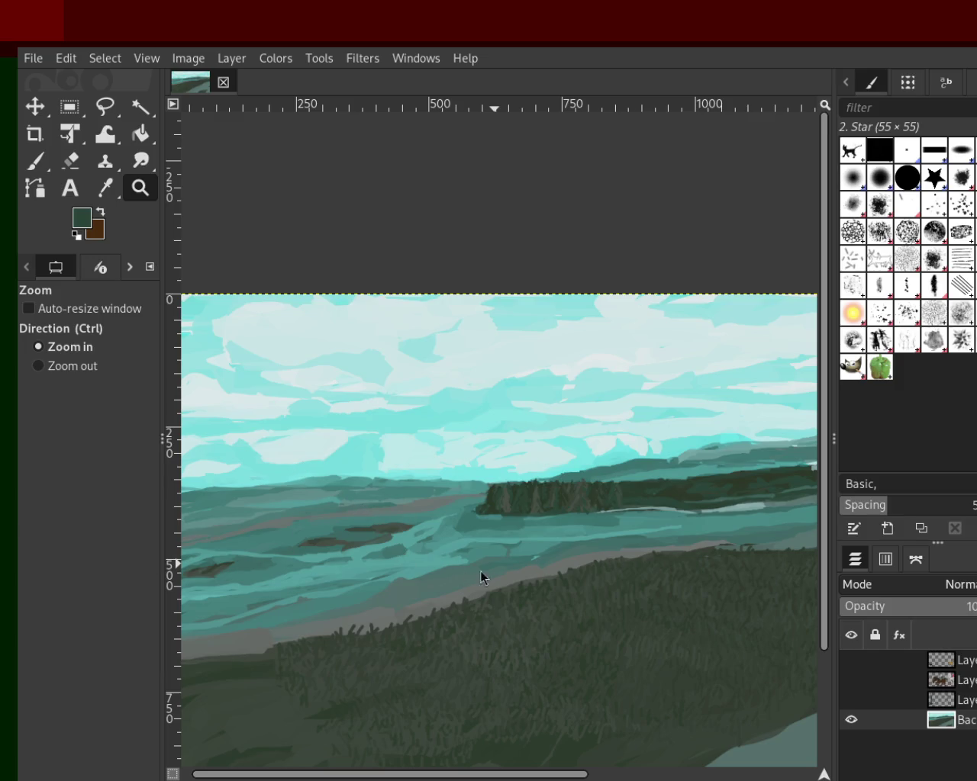
{"action": "left_click", "coordinate": [595, 511], "text": "ctrl"}
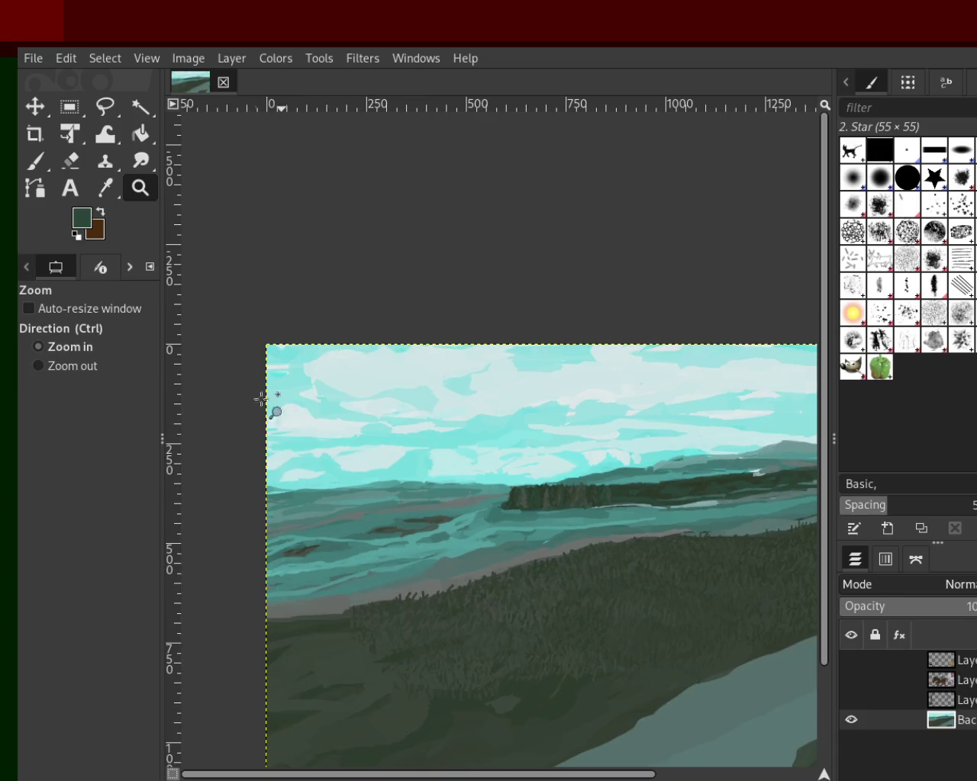
{"action": "scroll", "coordinate": [471, 400], "scroll_direction": "down", "scroll_amount": 5, "text": "ctrl"}
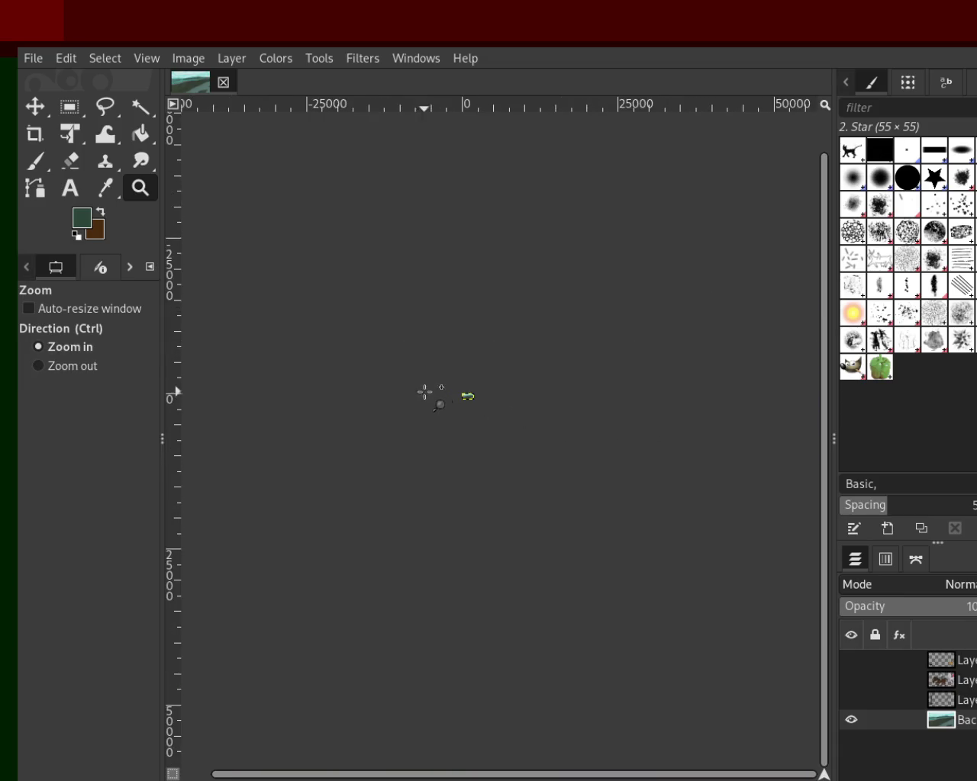
{"action": "scroll", "coordinate": [485, 396], "scroll_direction": "up", "scroll_amount": 2, "text": "ctrl"}
{"action": "scroll", "coordinate": [452, 395], "scroll_direction": "up", "scroll_amount": 1, "text": "ctrl"}
{"action": "scroll", "coordinate": [451, 396], "scroll_direction": "up", "scroll_amount": 1, "text": "ctrl"}
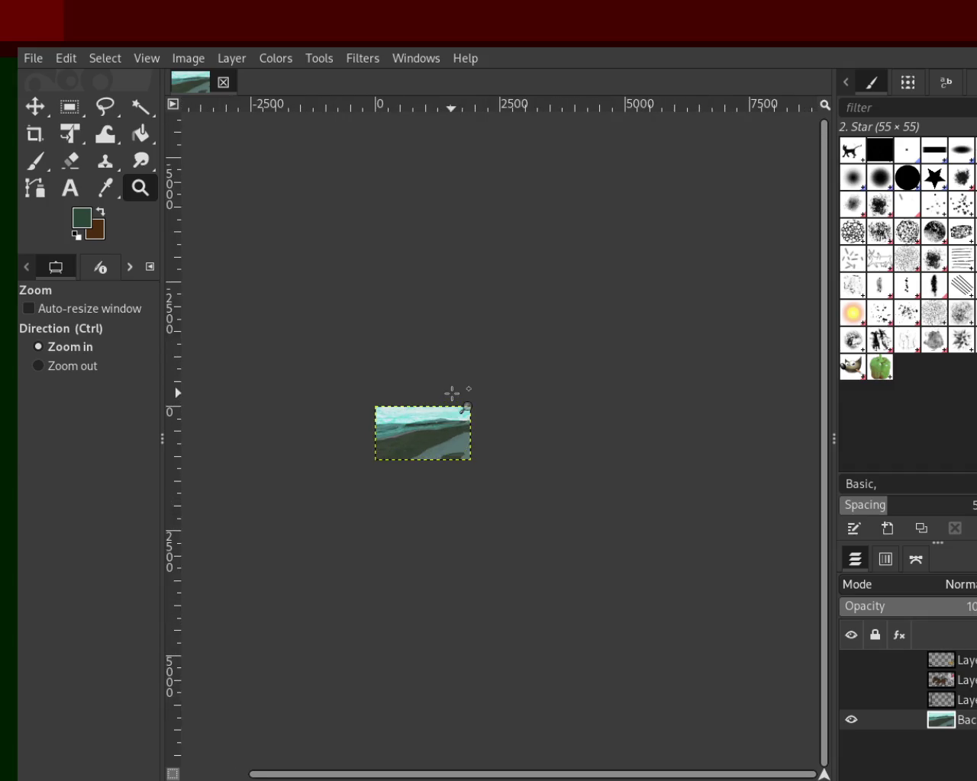
{"action": "scroll", "coordinate": [453, 412], "scroll_direction": "up", "scroll_amount": 2, "text": "ctrl"}
{"action": "scroll", "coordinate": [454, 425], "scroll_direction": "up", "scroll_amount": 1, "text": "ctrl"}
{"action": "scroll", "coordinate": [573, 508], "scroll_direction": "up", "scroll_amount": 1, "text": "ctrl"}
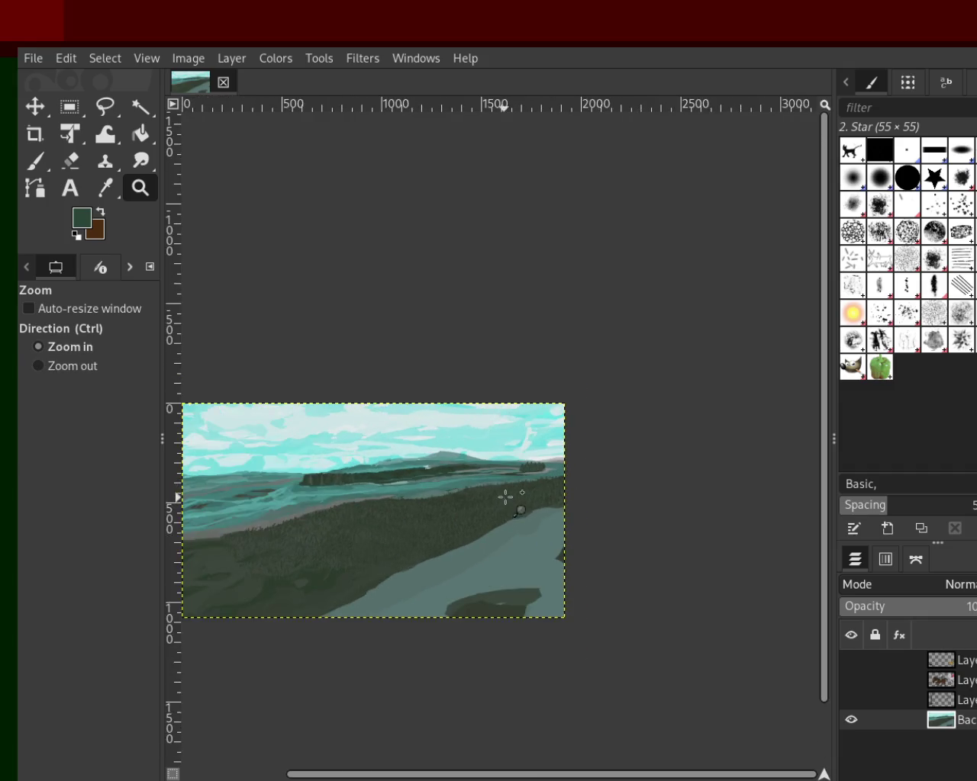
{"action": "scroll", "coordinate": [508, 493], "scroll_direction": "up", "scroll_amount": 2, "text": "ctrl"}
{"action": "scroll", "coordinate": [519, 442], "scroll_direction": "up", "scroll_amount": 1, "text": "ctrl"}
{"action": "scroll", "coordinate": [585, 523], "scroll_direction": "up", "scroll_amount": 2}
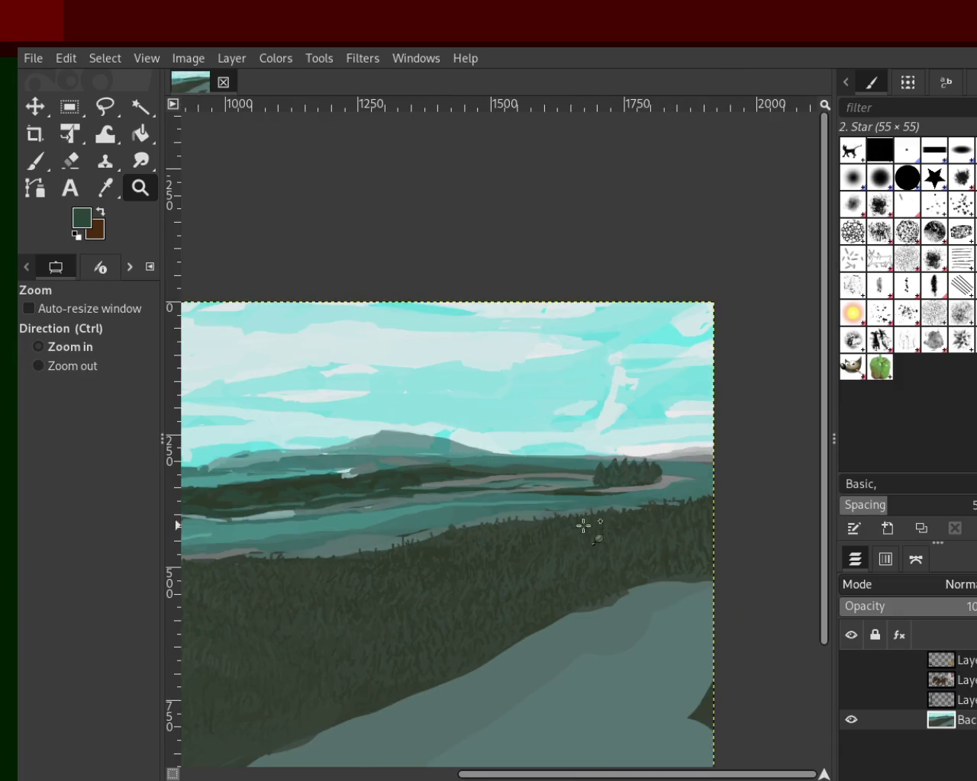
{"action": "scroll", "coordinate": [598, 486], "scroll_direction": "up", "scroll_amount": 1, "text": "ctrl"}
{"action": "scroll", "coordinate": [430, 468], "scroll_direction": "down", "scroll_amount": 1, "text": "ctrl"}
{"action": "scroll", "coordinate": [587, 500], "scroll_direction": "up", "scroll_amount": 1, "text": "ctrl"}
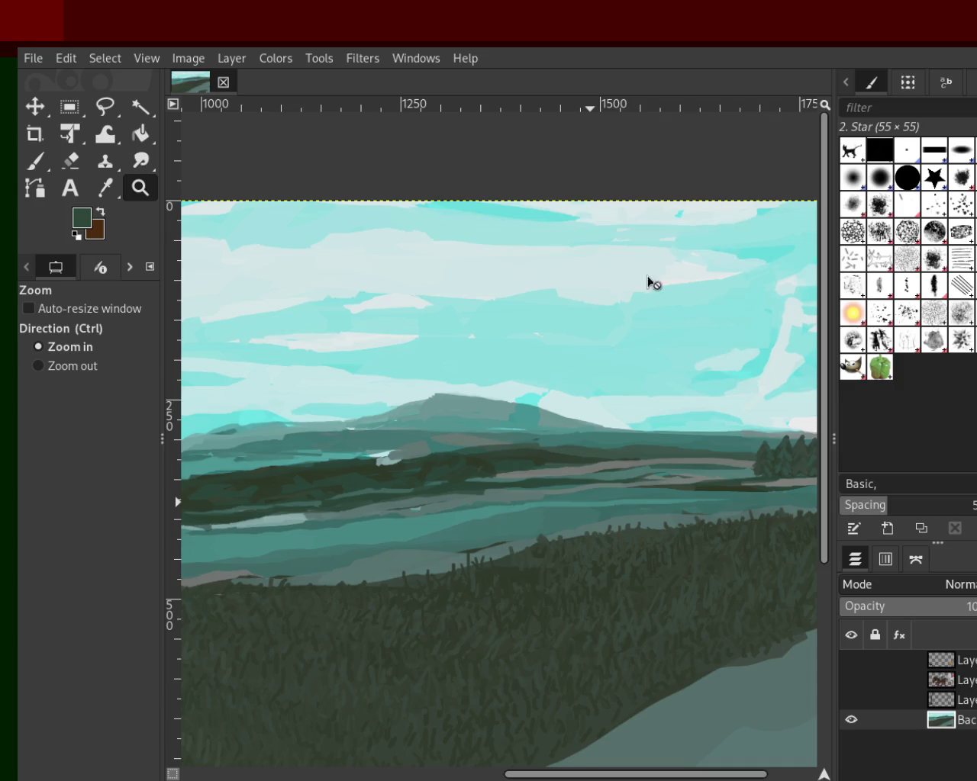
{"action": "left_click", "coordinate": [603, 422], "text": "ctrl"}
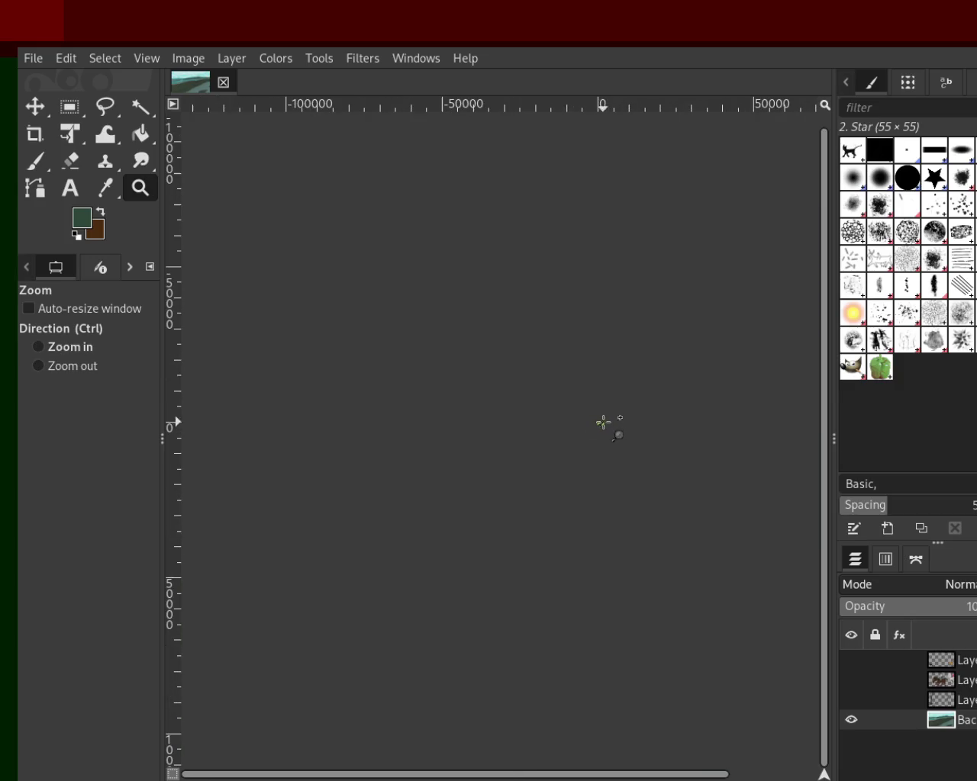
Step: Zoom in close on the wooded island's trees and return to the Paintbrush
{"action": "left_click", "coordinate": [603, 423]}
{"action": "left_click", "coordinate": [602, 424]}
{"action": "left_click", "coordinate": [602, 426]}
{"action": "left_click", "coordinate": [602, 431]}
{"action": "left_click", "coordinate": [602, 435]}
{"action": "left_click", "coordinate": [603, 436]}
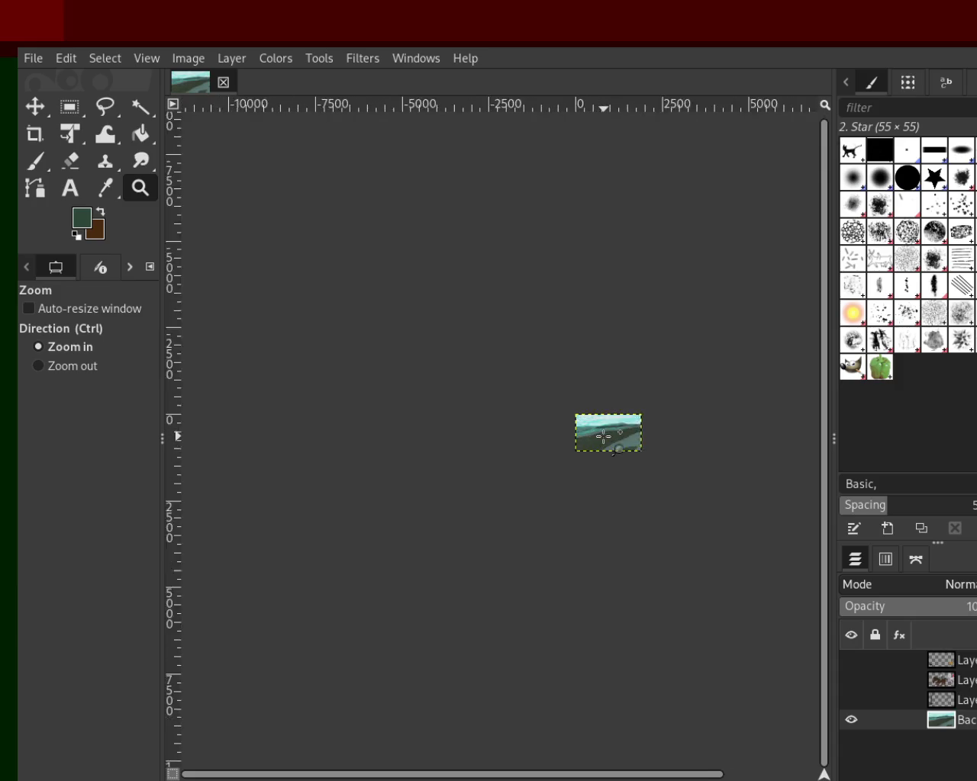
{"action": "left_click", "coordinate": [602, 436]}
{"action": "left_click", "coordinate": [603, 435]}
{"action": "left_click", "coordinate": [603, 435]}
{"action": "left_click", "coordinate": [603, 435]}
{"action": "left_click", "coordinate": [603, 435]}
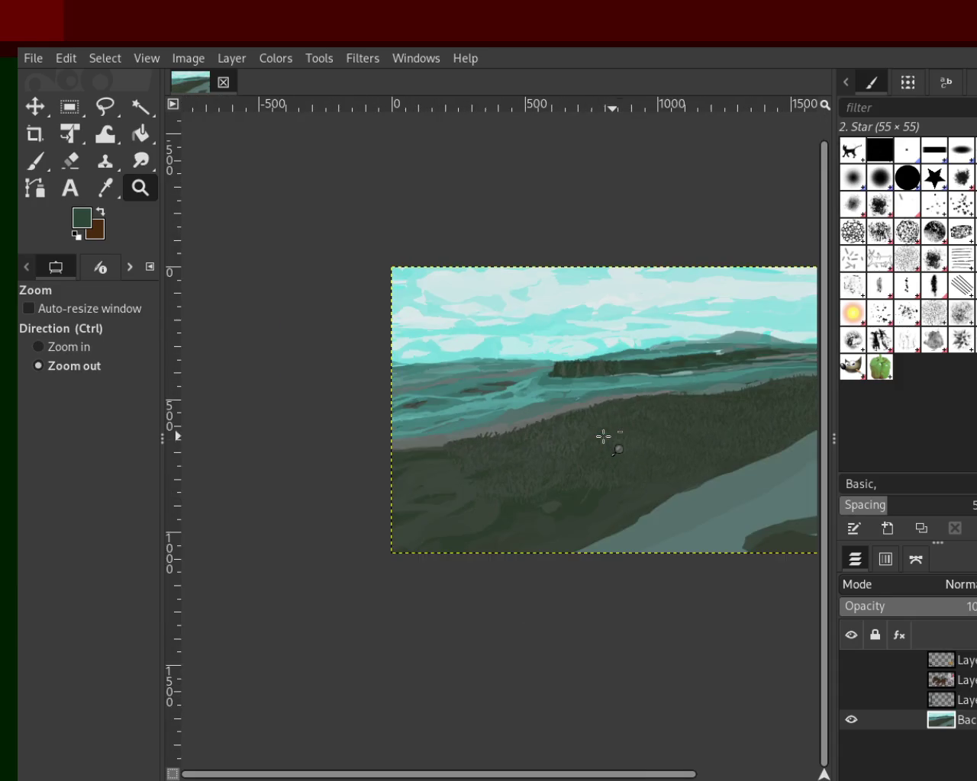
{"action": "left_click", "coordinate": [601, 374]}
{"action": "left_click", "coordinate": [601, 366]}
{"action": "left_click", "coordinate": [579, 389]}
{"action": "left_click", "coordinate": [604, 355]}
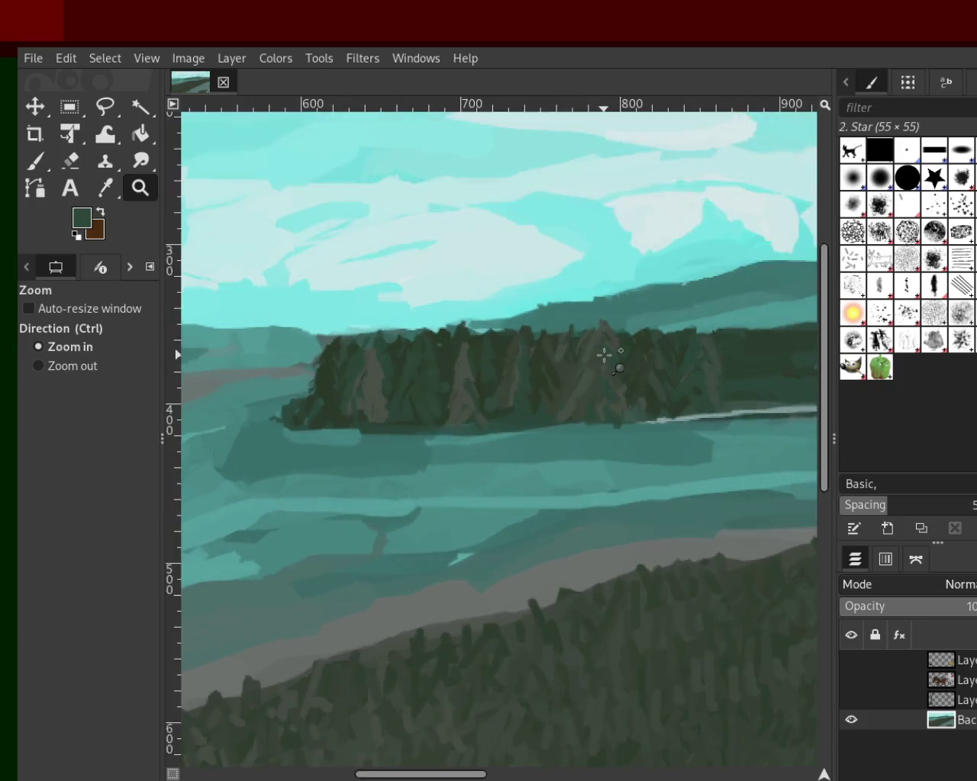
{"action": "left_click", "coordinate": [604, 354]}
{"action": "left_click", "coordinate": [603, 355]}
{"action": "key", "text": "p"}
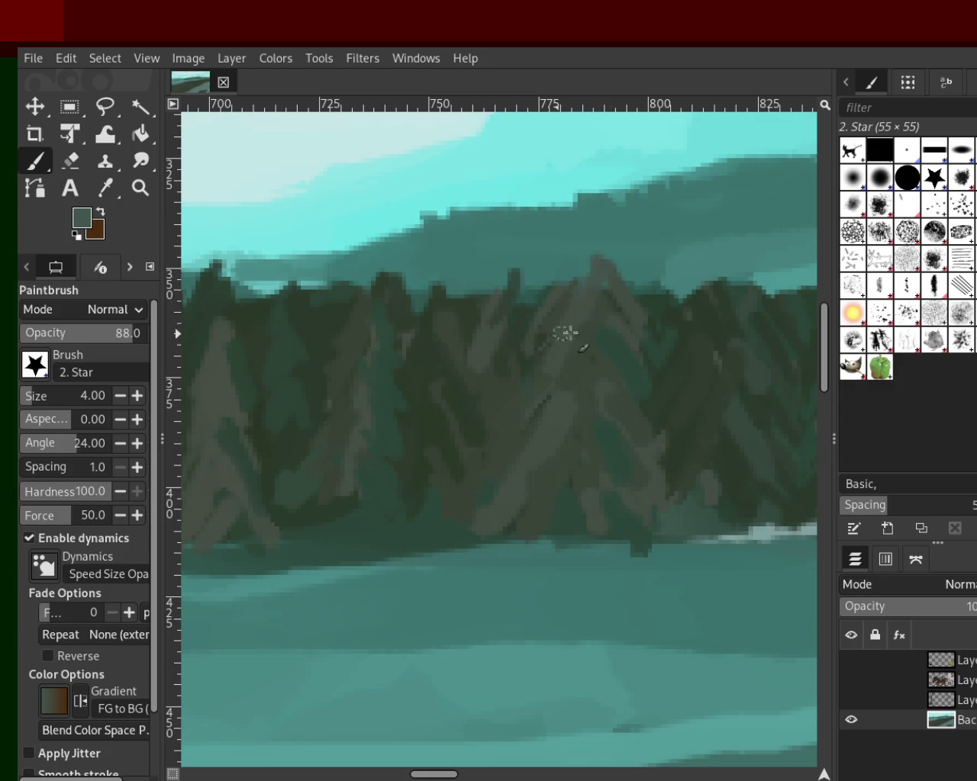
Step: Join the stray dark blob to the treeline and add grey-green and dark green tree strokes
{"action": "left_click", "coordinate": [726, 293], "text": "ctrl"}
{"action": "left_click_drag", "start_coordinate": [721, 279], "coordinate": [715, 263]}
{"action": "left_click_drag", "start_coordinate": [674, 299], "coordinate": [714, 267]}
{"action": "left_click", "coordinate": [737, 288], "text": "ctrl"}
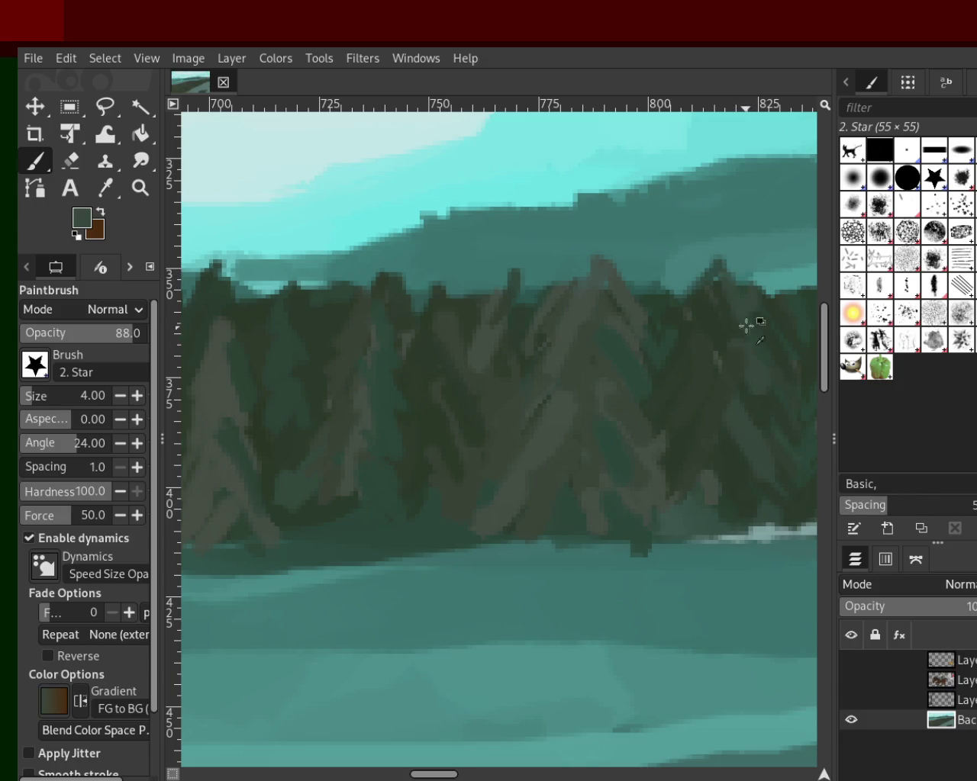
{"action": "mouse_move", "coordinate": [732, 349]}
{"action": "left_mouse_down"}
{"action": "mouse_move", "coordinate": [746, 401]}
{"action": "mouse_move", "coordinate": [730, 414]}
{"action": "left_mouse_up"}
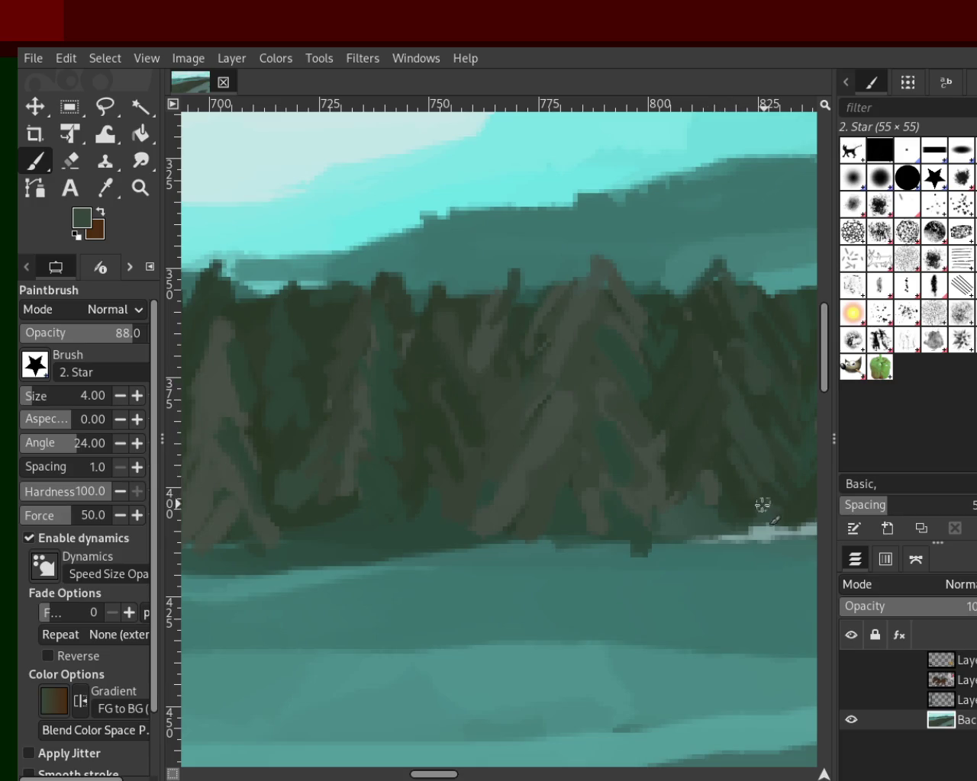
{"action": "left_click", "coordinate": [720, 432], "text": "ctrl"}
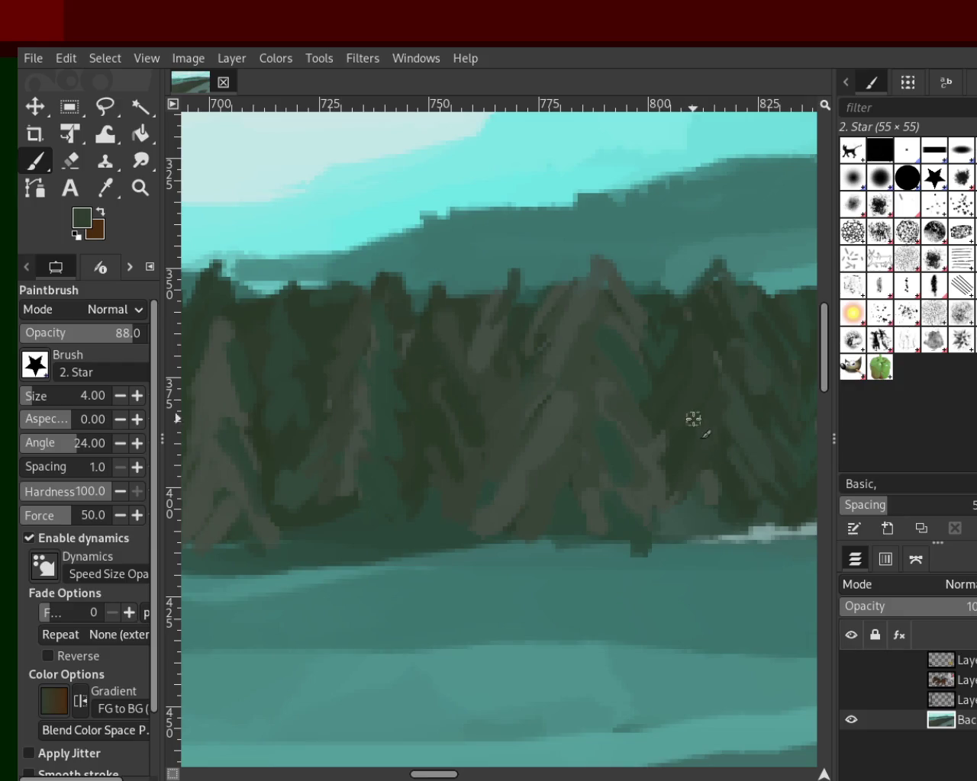
{"action": "left_click_drag", "start_coordinate": [695, 489], "coordinate": [641, 524]}
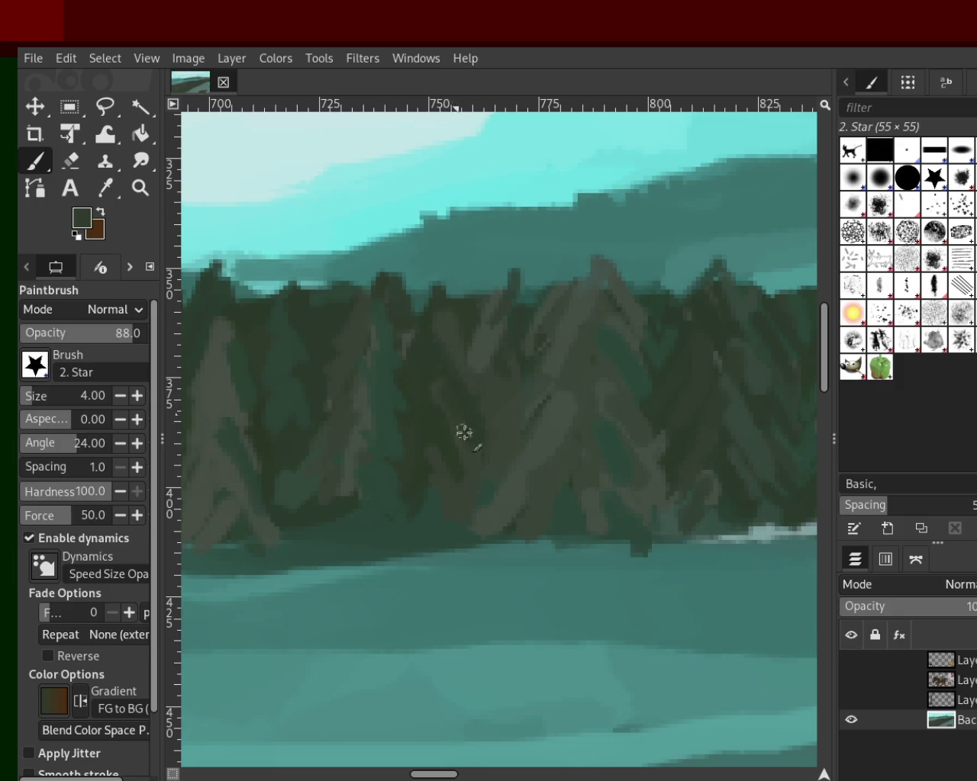
Step: Sample several darker and lighter tree greens, then zoom out on the landscape
{"action": "left_click", "coordinate": [455, 432], "text": "ctrl"}
{"action": "left_click", "coordinate": [403, 433], "text": "ctrl"}
{"action": "left_click", "coordinate": [282, 452], "text": "ctrl"}
{"action": "left_click", "coordinate": [294, 473], "text": "ctrl"}
{"action": "left_click", "coordinate": [290, 452], "text": "ctrl"}
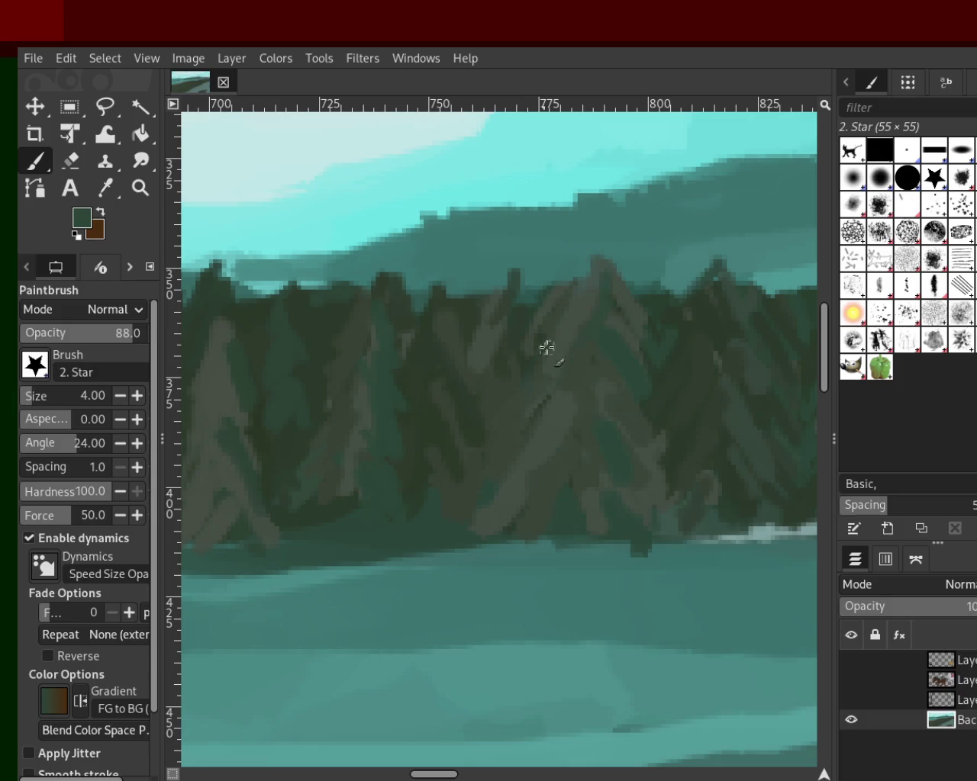
{"action": "left_click", "coordinate": [141, 187]}
{"action": "left_click", "coordinate": [387, 382]}
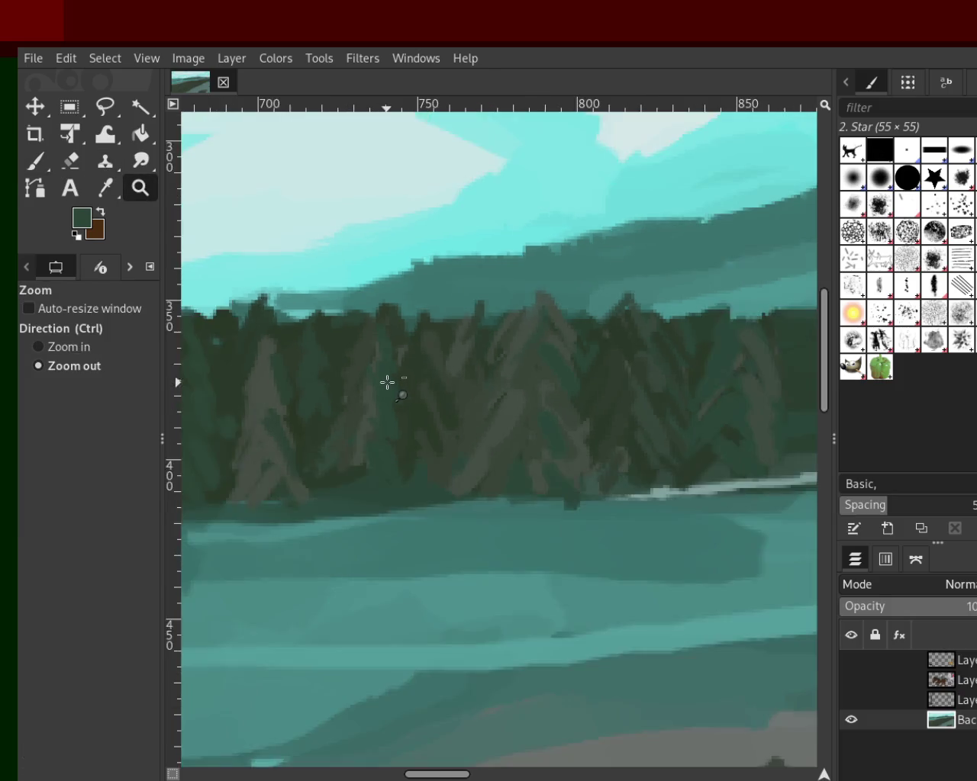
Step: Zoom out until the whole image is visible
{"action": "left_click", "coordinate": [388, 382]}
{"action": "left_click", "coordinate": [388, 381]}
{"action": "left_click", "coordinate": [388, 381]}
{"action": "left_click", "coordinate": [388, 381]}
{"action": "left_click", "coordinate": [387, 382]}
{"action": "key", "text": "ctrl"}
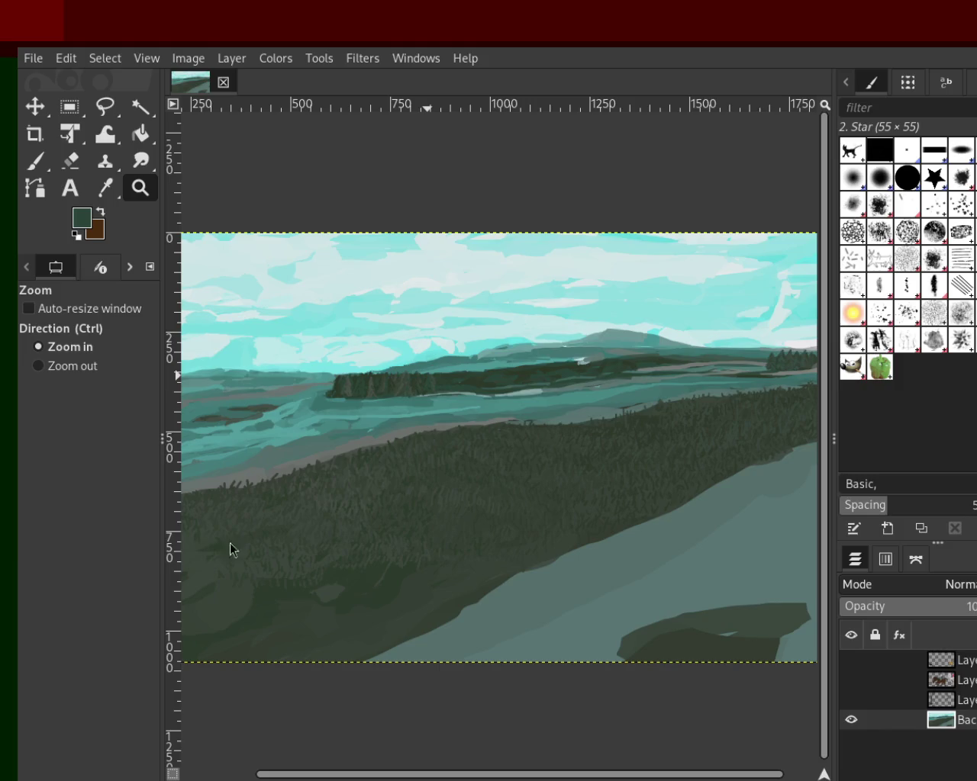
Step: Zoom in on the right-hand sky clouds, ready to paint with the brush
{"action": "left_click", "coordinate": [700, 370], "text": "ctrl"}
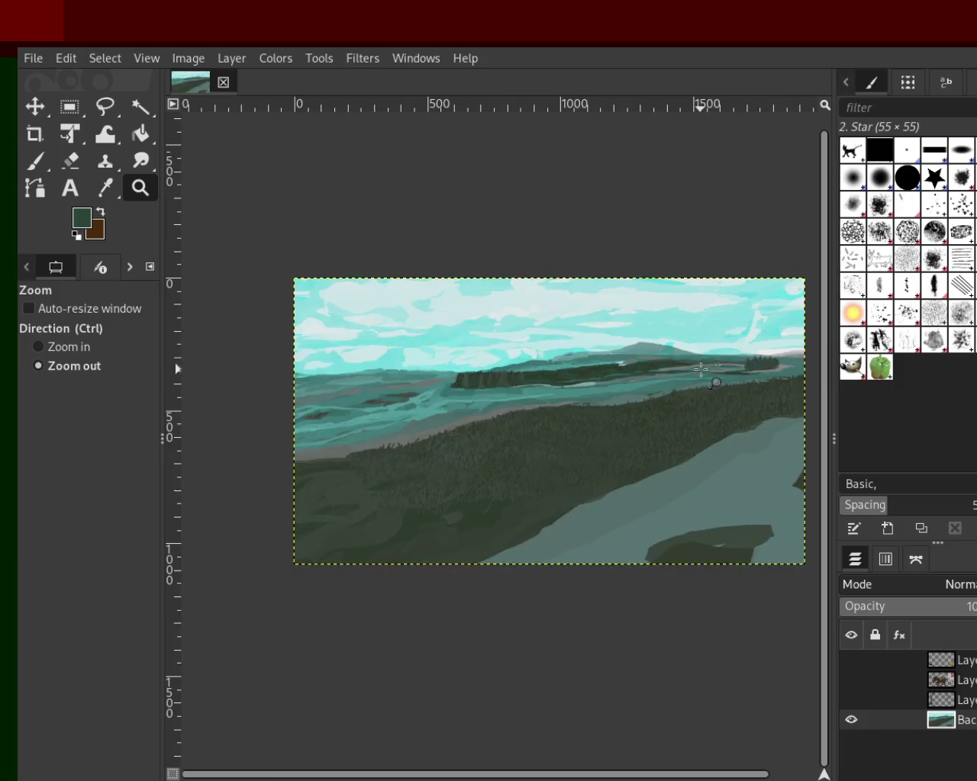
{"action": "left_click", "coordinate": [519, 503]}
{"action": "left_click", "coordinate": [516, 503]}
{"action": "left_click", "coordinate": [514, 504], "text": "ctrl"}
{"action": "left_click", "coordinate": [514, 504], "text": "ctrl"}
{"action": "left_click", "coordinate": [371, 432]}
{"action": "left_click", "coordinate": [340, 392]}
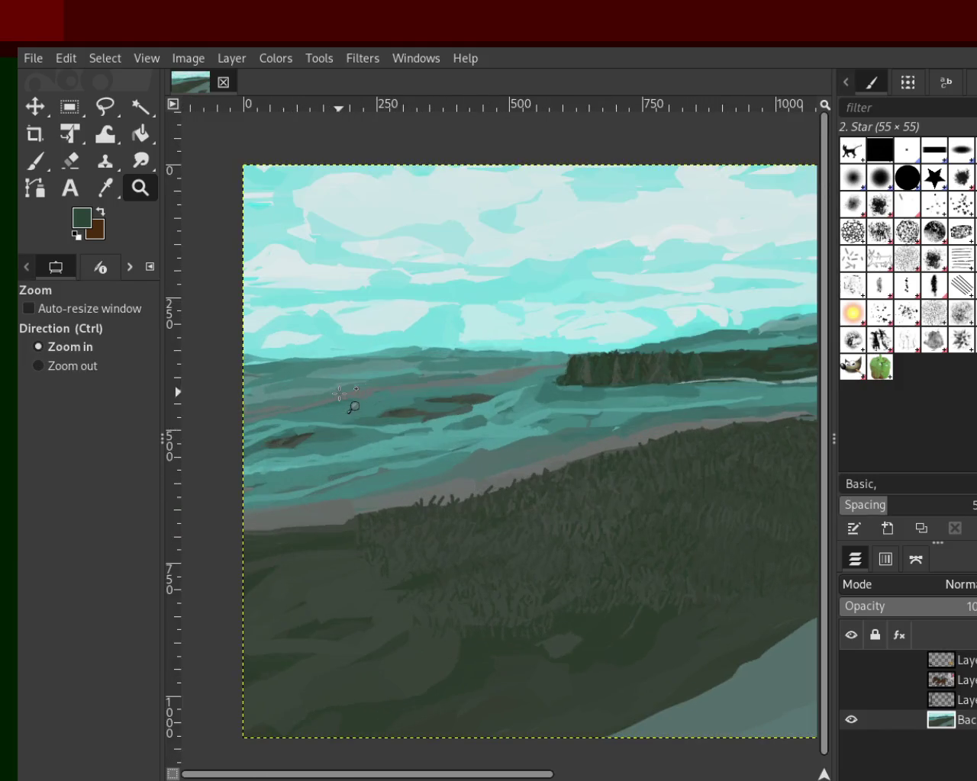
{"action": "left_click", "coordinate": [339, 392], "text": "ctrl"}
{"action": "left_click", "coordinate": [359, 435], "text": "ctrl"}
{"action": "scroll", "coordinate": [579, 449], "scroll_direction": "down", "scroll_amount": 1}
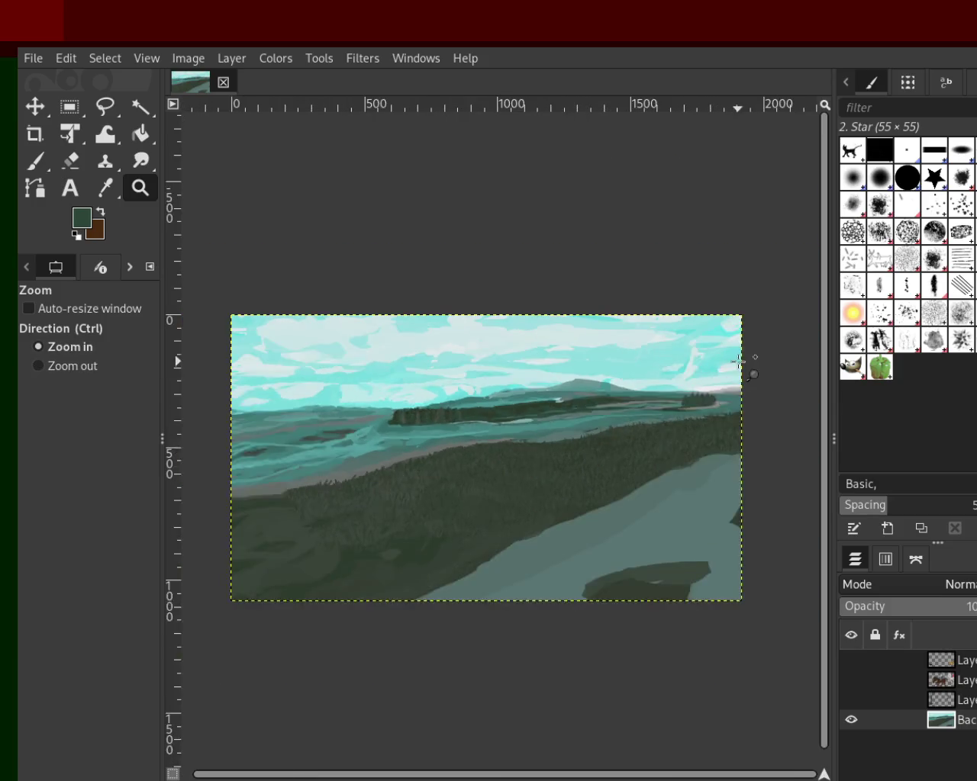
{"action": "scroll", "coordinate": [665, 375], "scroll_direction": "up", "scroll_amount": 2}
{"action": "scroll", "coordinate": [658, 323], "scroll_direction": "up", "scroll_amount": 2}
{"action": "scroll", "coordinate": [606, 338], "scroll_direction": "up", "scroll_amount": 2}
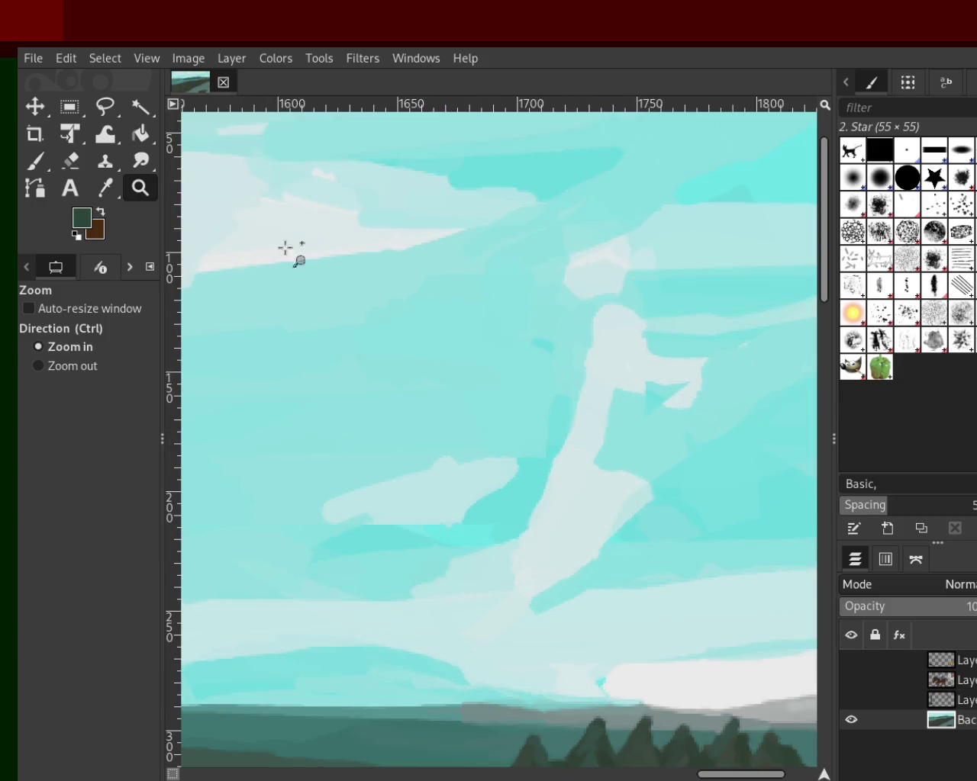
{"action": "left_click", "coordinate": [34, 161]}
Step: Enlarge the star brush to size 14 and dab sampled sky cyan over the pale cloud strip
{"action": "left_click", "coordinate": [632, 369], "text": "ctrl"}
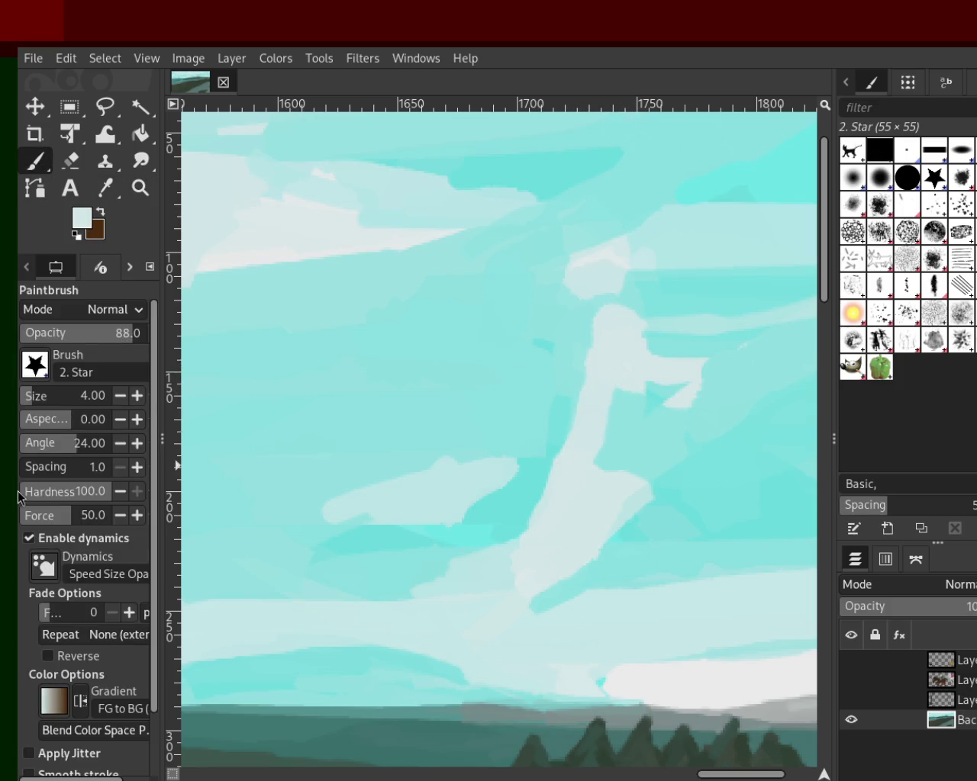
{"action": "left_click_drag", "start_coordinate": [36, 409], "coordinate": [75, 407]}
{"action": "left_click", "coordinate": [586, 316], "text": "ctrl"}
{"action": "left_click_drag", "start_coordinate": [599, 305], "coordinate": [597, 336]}
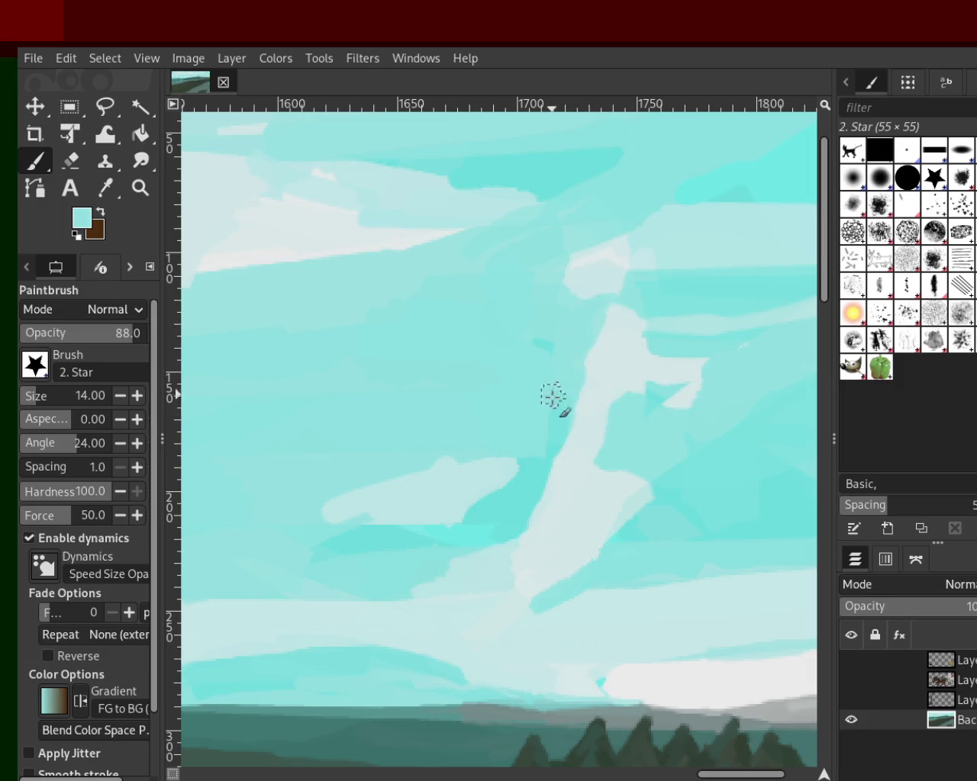
Step: Zoom out to view the whole landscape
{"action": "left_click", "coordinate": [139, 189]}
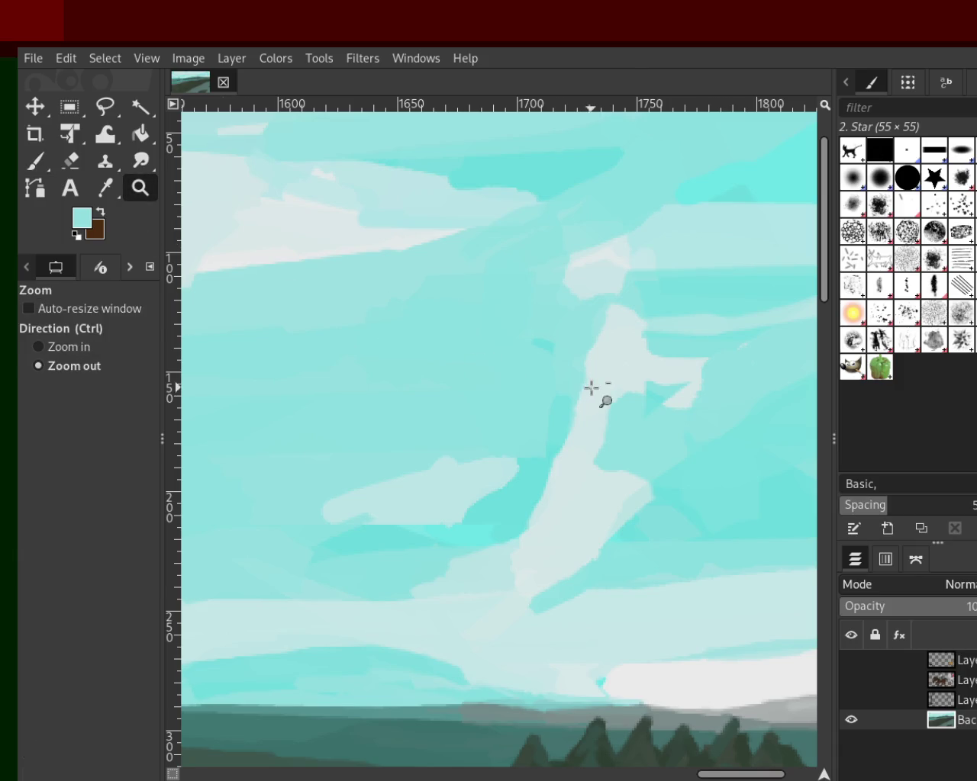
{"action": "left_click", "coordinate": [591, 389], "text": "ctrl"}
{"action": "left_click", "coordinate": [593, 390], "text": "ctrl"}
{"action": "left_click", "coordinate": [593, 390], "text": "ctrl"}
{"action": "left_click", "coordinate": [453, 450]}
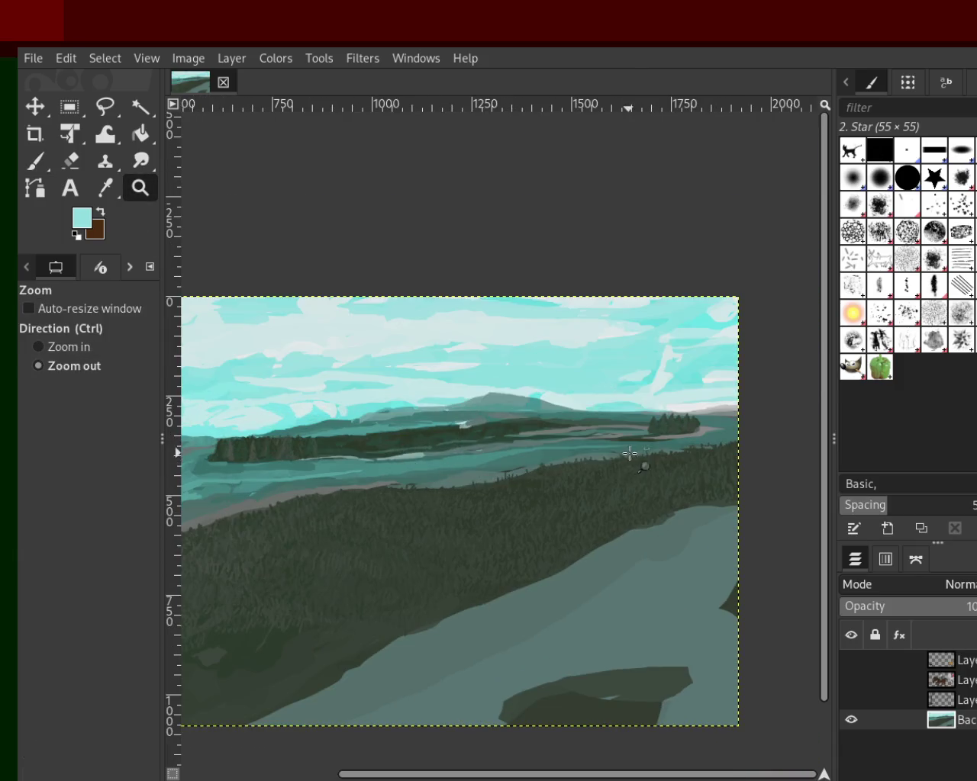
Step: Zoom in step by step until the dark grassy hillside fills the view
{"action": "left_click", "coordinate": [628, 458], "text": "ctrl"}
{"action": "left_click", "coordinate": [426, 488]}
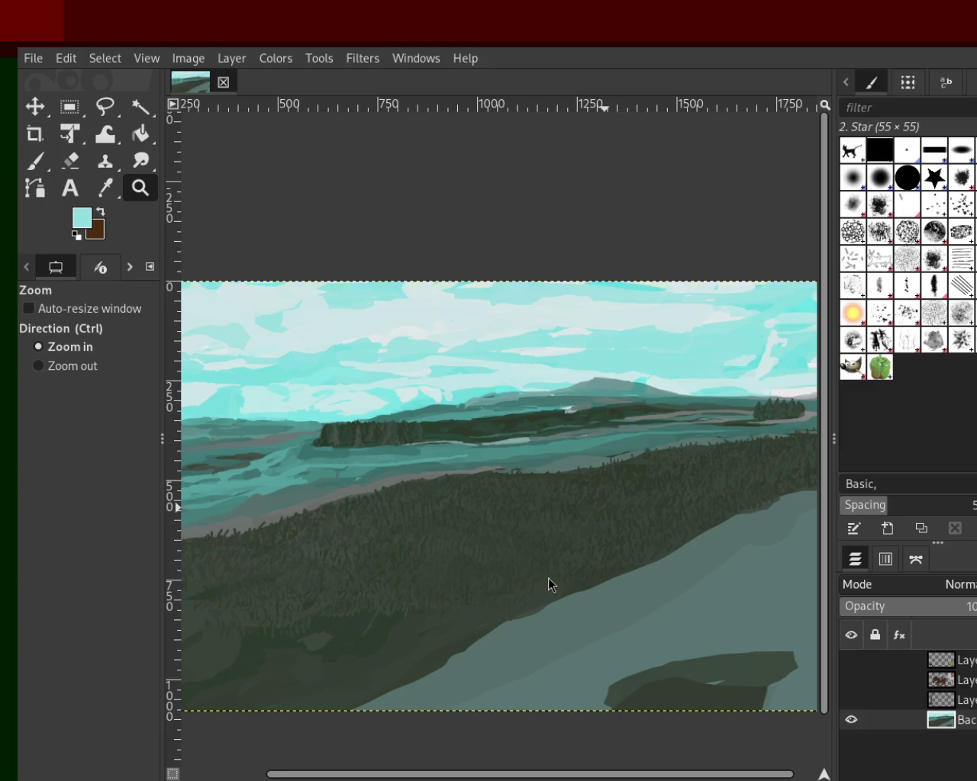
{"action": "left_click", "coordinate": [763, 333], "text": "ctrl"}
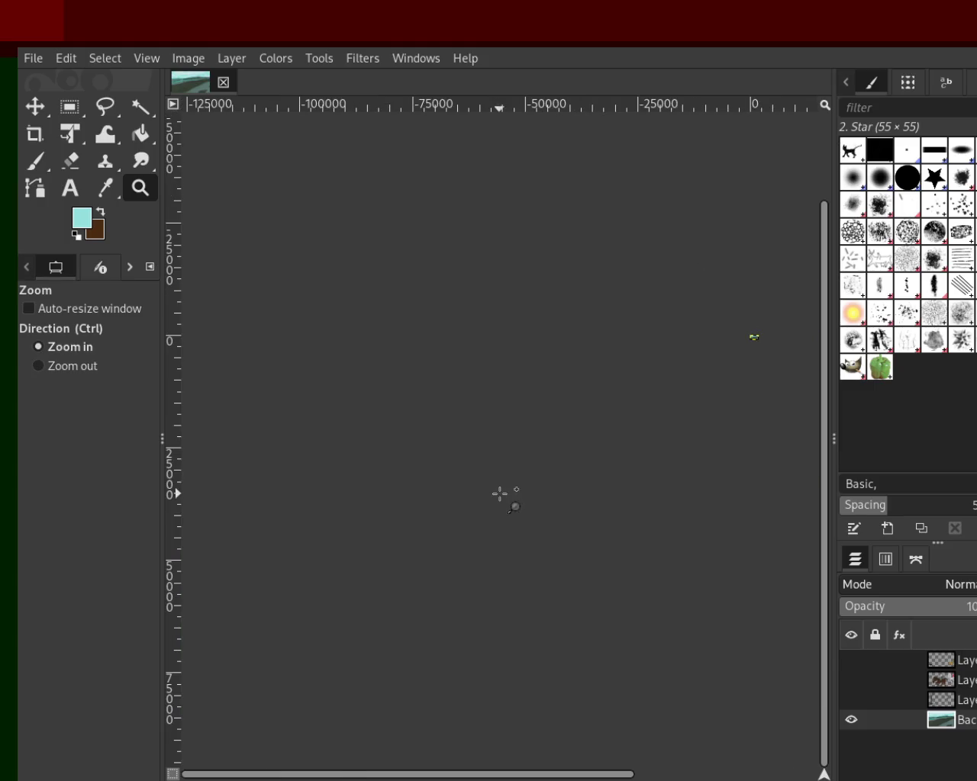
{"action": "left_click", "coordinate": [753, 343]}
{"action": "left_click", "coordinate": [621, 349], "text": "ctrl"}
{"action": "left_click", "coordinate": [646, 299]}
{"action": "left_click", "coordinate": [580, 224]}
{"action": "left_click", "coordinate": [578, 228]}
Step: Pick a dark hillside green and paint short vertical grass strokes with the size-7 Star brush
{"action": "key", "text": "p"}
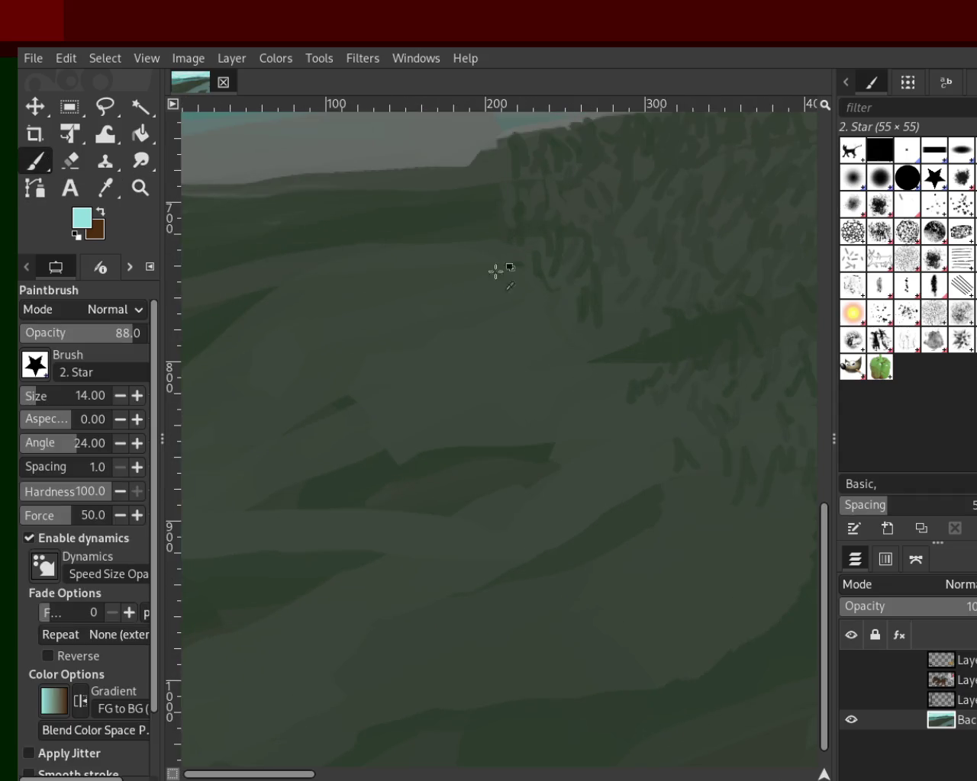
{"action": "left_click", "coordinate": [579, 256], "text": "ctrl"}
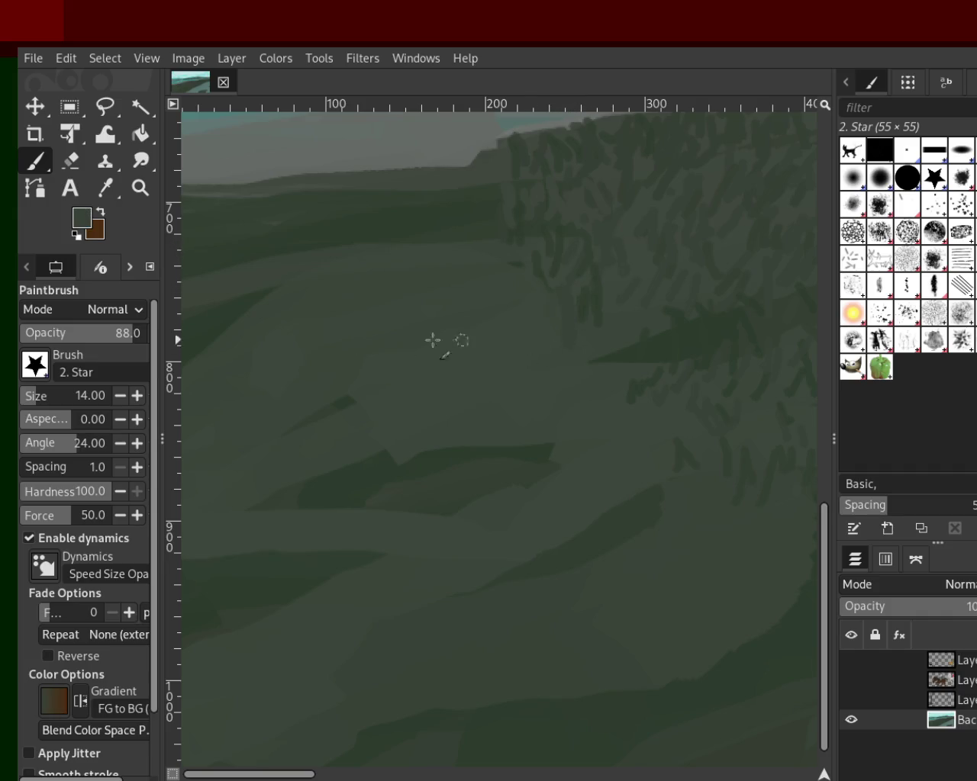
{"action": "scroll", "coordinate": [117, 401], "scroll_direction": "down", "scroll_amount": 3}
{"action": "scroll", "coordinate": [118, 401], "scroll_direction": "down", "scroll_amount": 3}
{"action": "scroll", "coordinate": [117, 401], "scroll_direction": "down", "scroll_amount": 1}
{"action": "mouse_move", "coordinate": [363, 209]}
{"action": "left_mouse_down"}
{"action": "mouse_move", "coordinate": [329, 199]}
{"action": "mouse_move", "coordinate": [390, 201]}
{"action": "mouse_move", "coordinate": [430, 174]}
{"action": "mouse_move", "coordinate": [501, 166]}
{"action": "mouse_move", "coordinate": [418, 162]}
{"action": "mouse_move", "coordinate": [353, 185]}
{"action": "mouse_move", "coordinate": [341, 165]}
{"action": "mouse_move", "coordinate": [263, 211]}
{"action": "mouse_move", "coordinate": [237, 190]}
{"action": "left_mouse_up"}
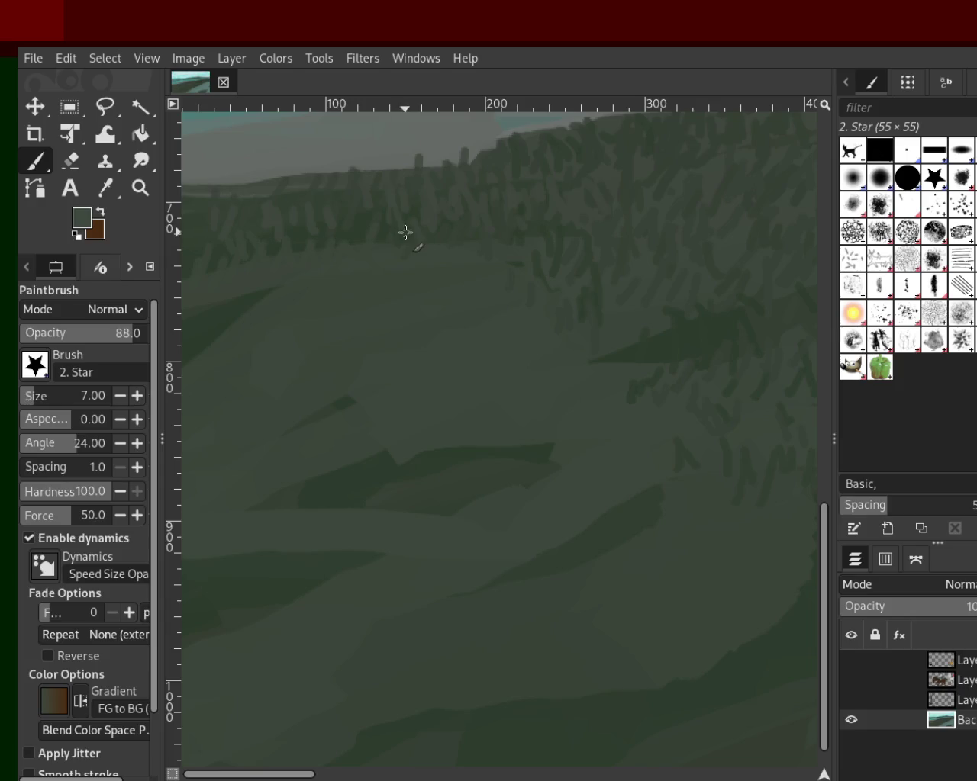
Step: Sample darker greens and add more dark grass dabs to deepen the hillside patch
{"action": "left_click", "coordinate": [265, 264], "text": "ctrl"}
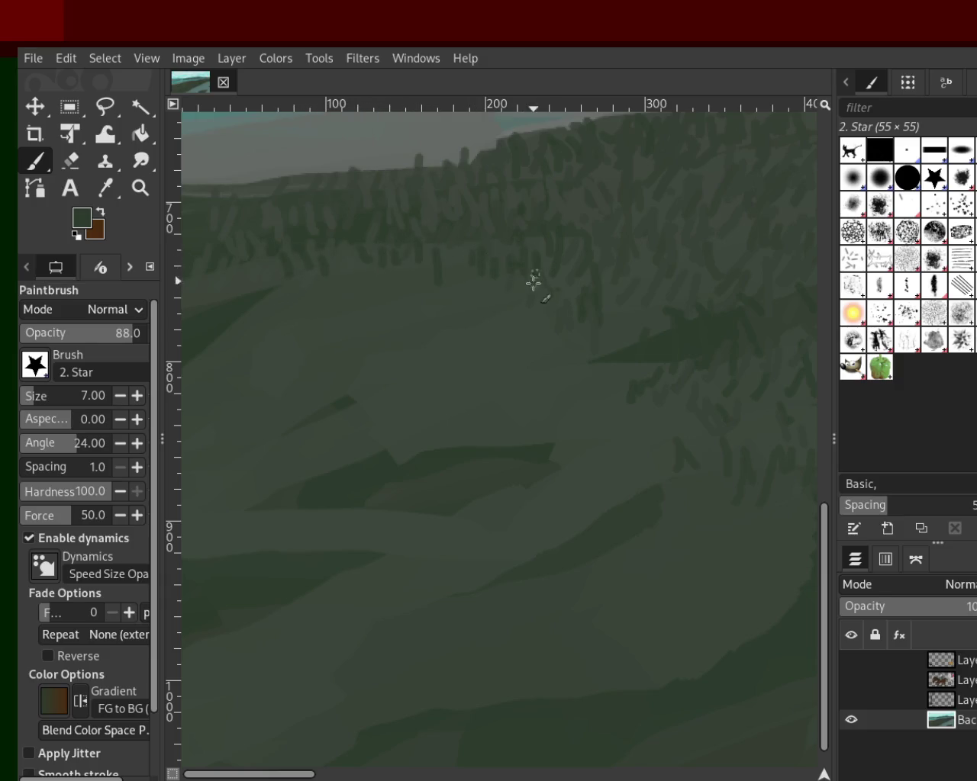
{"action": "mouse_move", "coordinate": [444, 292]}
{"action": "left_mouse_down"}
{"action": "mouse_move", "coordinate": [403, 311]}
{"action": "mouse_move", "coordinate": [366, 301]}
{"action": "left_mouse_up"}
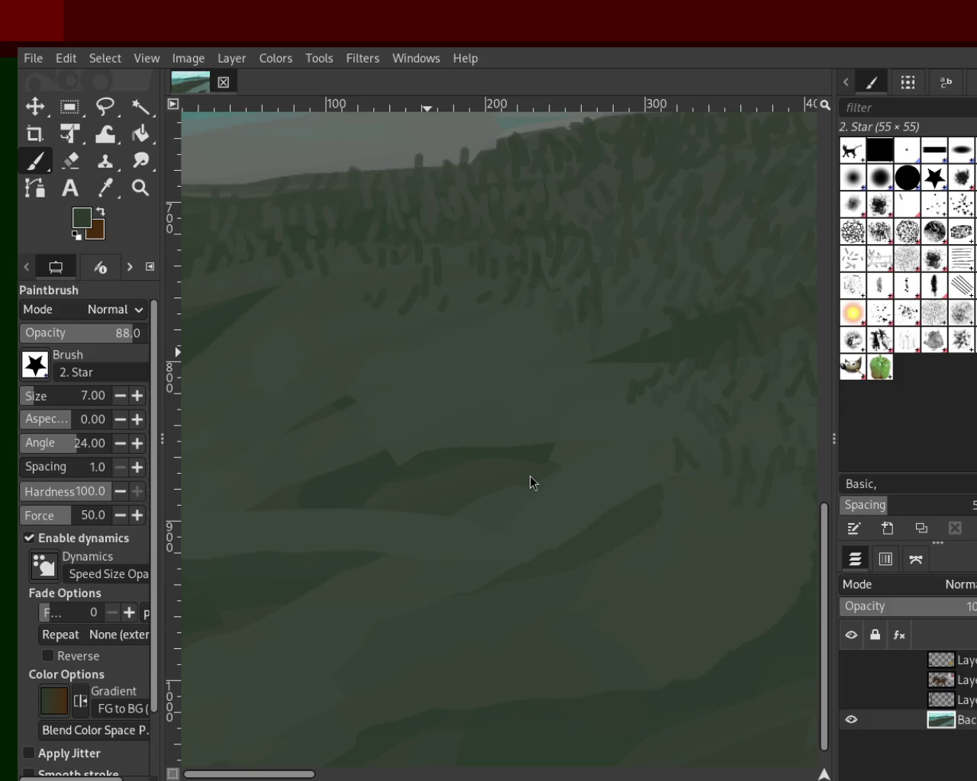
{"action": "left_click", "coordinate": [649, 316], "text": "ctrl"}
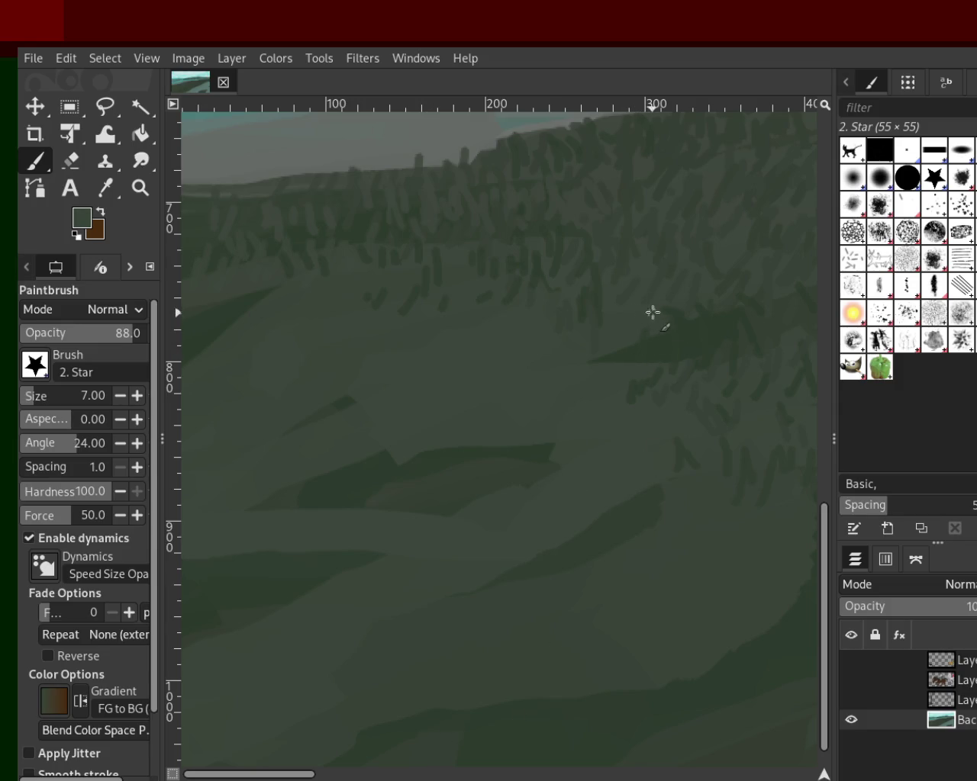
{"action": "mouse_move", "coordinate": [663, 336]}
{"action": "left_mouse_down"}
{"action": "mouse_move", "coordinate": [613, 364]}
{"action": "mouse_move", "coordinate": [621, 359]}
{"action": "left_mouse_up"}
{"action": "left_click", "coordinate": [621, 360], "text": "ctrl"}
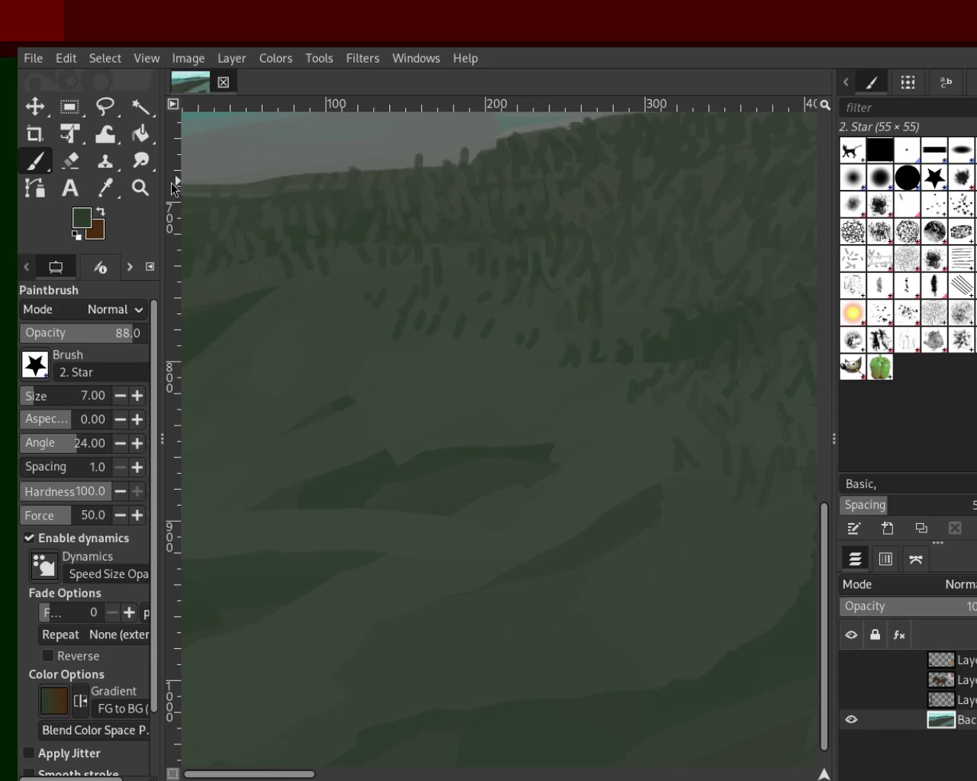
Step: Zoom out to see the whole image
{"action": "left_click", "coordinate": [141, 188]}
{"action": "left_click", "coordinate": [451, 305], "text": "ctrl"}
{"action": "left_click", "coordinate": [451, 305], "text": "ctrl"}
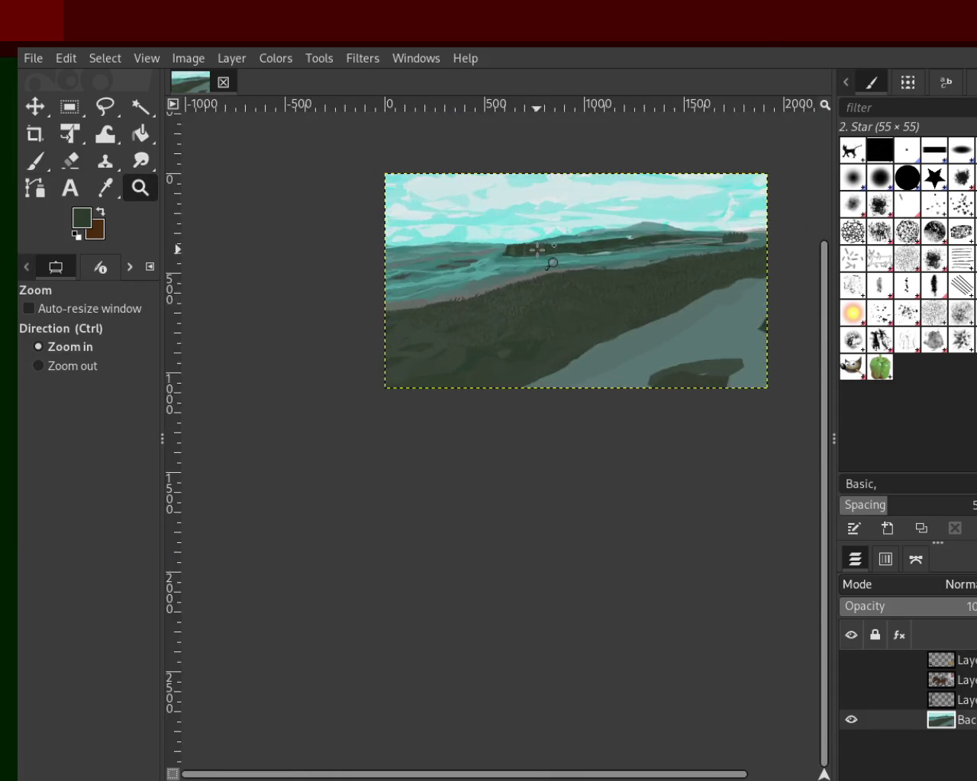
Step: Zoom and scroll the view to bring the hillside and river closer
{"action": "left_click", "coordinate": [537, 249]}
{"action": "scroll", "coordinate": [580, 282], "scroll_direction": "down", "scroll_amount": 10}
{"action": "left_click", "coordinate": [676, 313]}
{"action": "scroll", "coordinate": [676, 313], "scroll_direction": "up", "scroll_amount": 2}
{"action": "scroll", "coordinate": [681, 318], "scroll_direction": "up", "scroll_amount": 2}
{"action": "scroll", "coordinate": [688, 323], "scroll_direction": "up", "scroll_amount": 2}
{"action": "scroll", "coordinate": [699, 335], "scroll_direction": "up", "scroll_amount": 2}
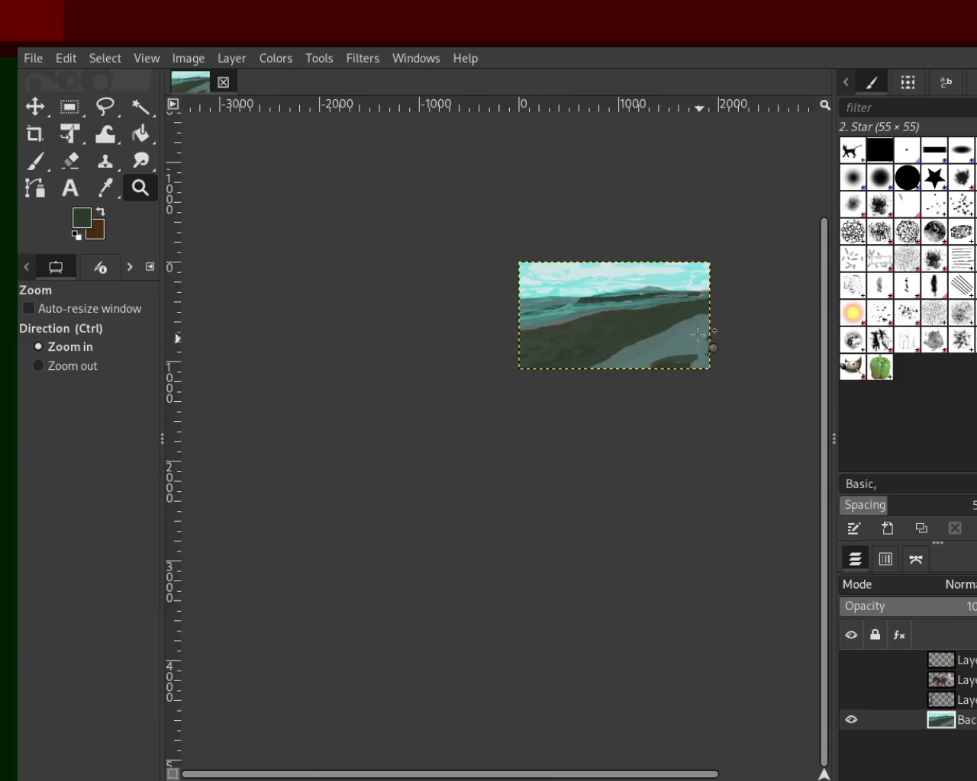
{"action": "scroll", "coordinate": [654, 305], "scroll_direction": "up", "scroll_amount": 1}
{"action": "scroll", "coordinate": [573, 333], "scroll_direction": "up", "scroll_amount": 2}
{"action": "scroll", "coordinate": [682, 359], "scroll_direction": "down", "scroll_amount": 1}
{"action": "scroll", "coordinate": [578, 367], "scroll_direction": "up", "scroll_amount": 2}
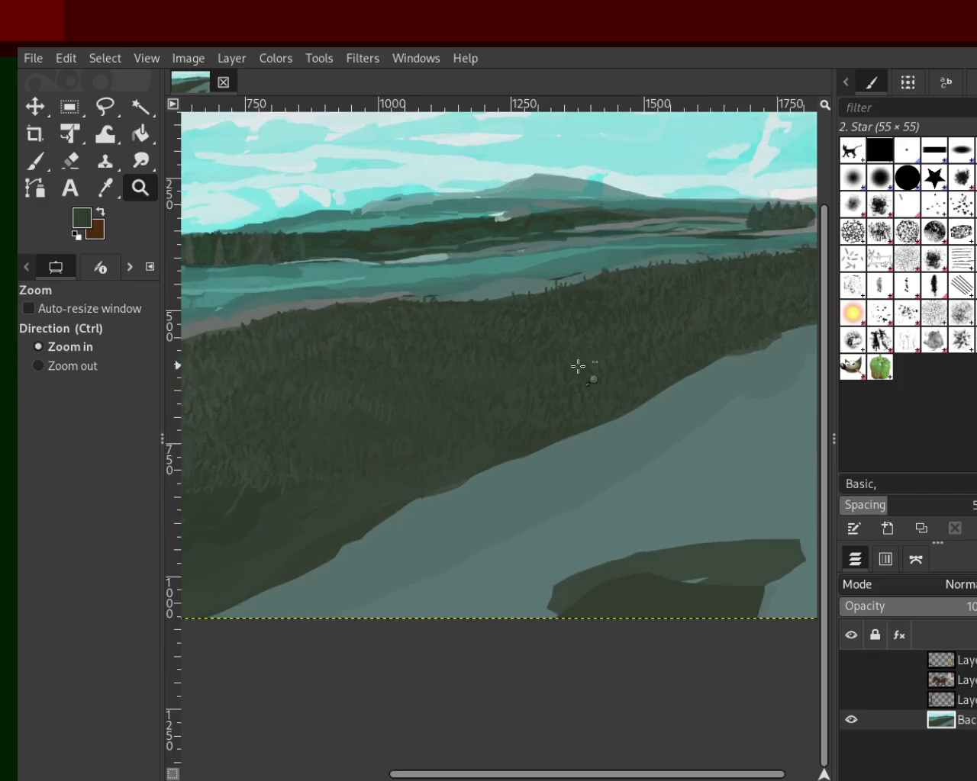
{"action": "scroll", "coordinate": [578, 367], "scroll_direction": "down", "scroll_amount": 1}
{"action": "scroll", "coordinate": [592, 355], "scroll_direction": "up", "scroll_amount": 1}
{"action": "scroll", "coordinate": [600, 356], "scroll_direction": "down", "scroll_amount": 1}
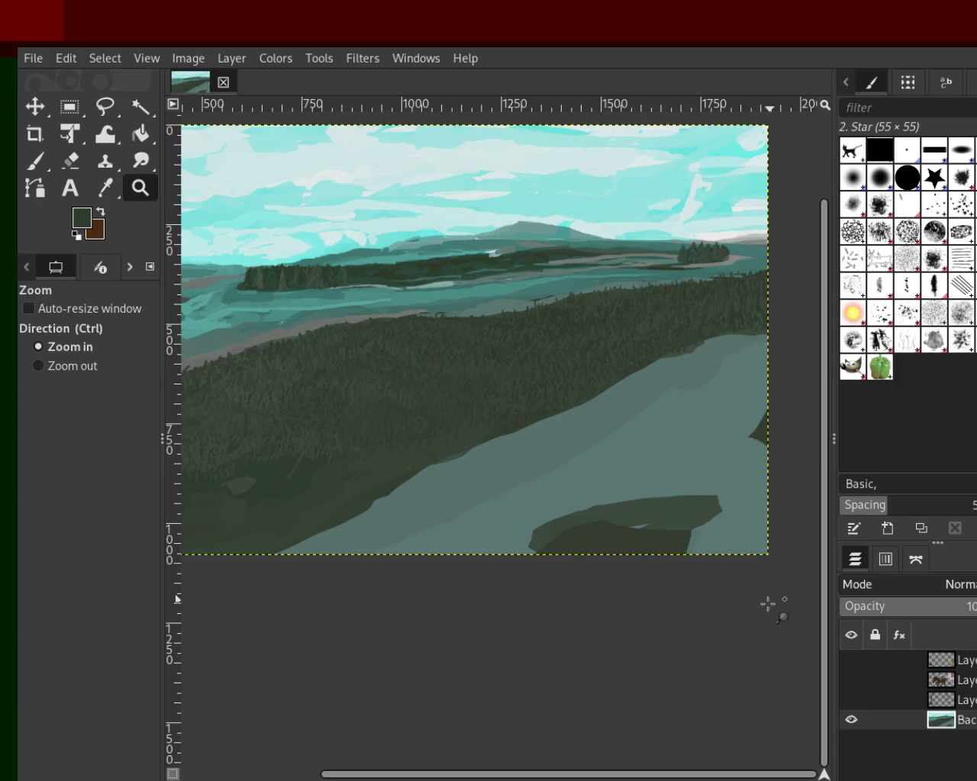
Step: Reframe on the lower hillside, return to the Paintbrush, then zoom out around the hillside
{"action": "left_click", "coordinate": [638, 328], "text": "ctrl"}
{"action": "left_click", "coordinate": [638, 330], "text": "ctrl"}
{"action": "left_click", "coordinate": [389, 419]}
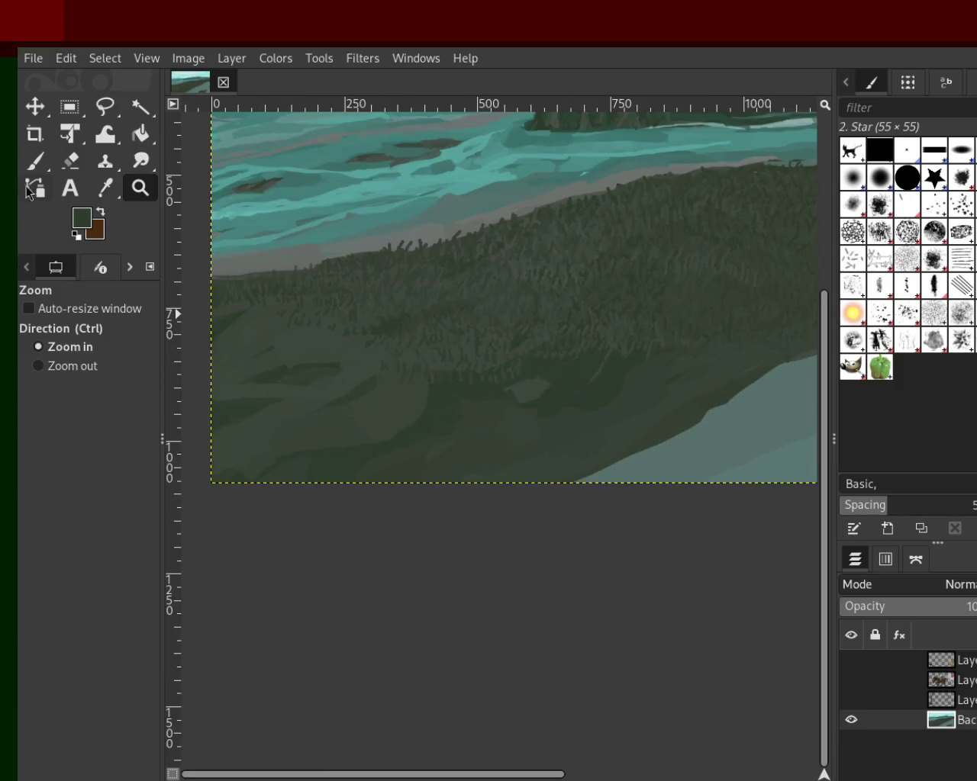
{"action": "key", "text": "p"}
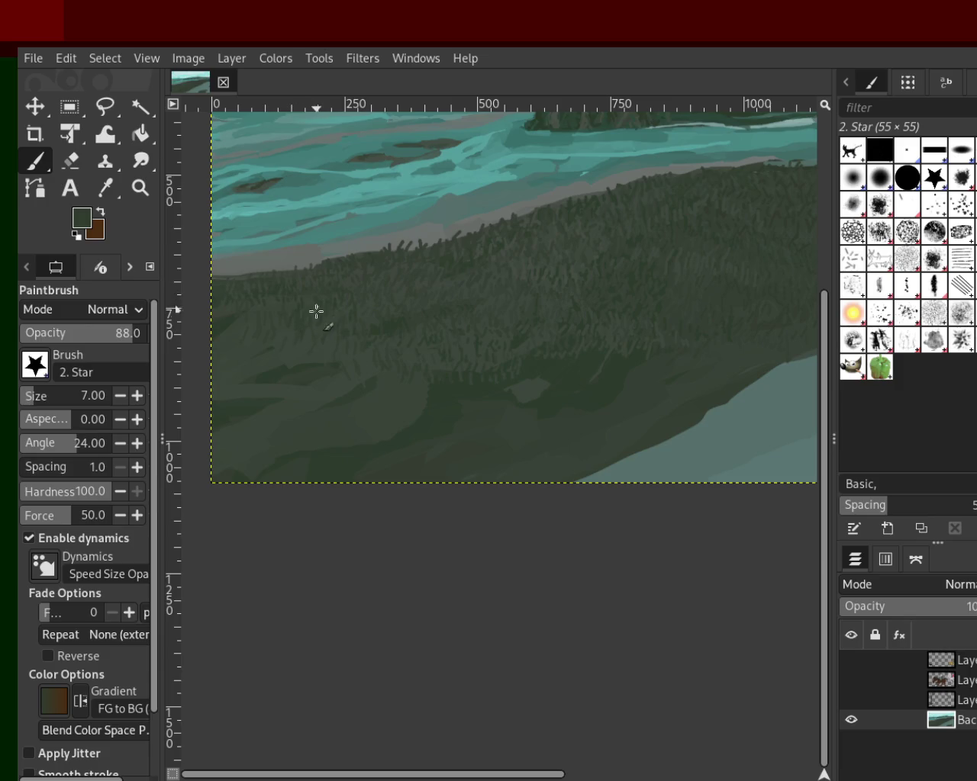
{"action": "left_click", "coordinate": [141, 188]}
{"action": "left_click", "coordinate": [444, 364]}
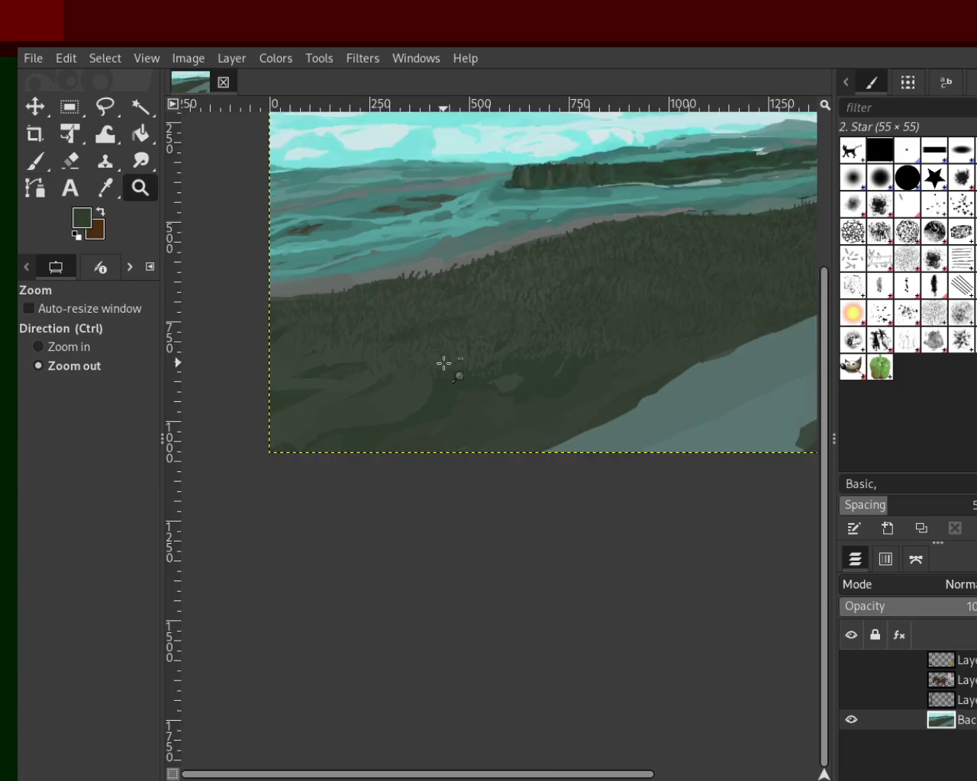
Step: Adjust the zoom to frame the landscape and shift the window slightly left
{"action": "left_click", "coordinate": [444, 363]}
{"action": "left_click", "coordinate": [444, 363]}
{"action": "left_click", "coordinate": [514, 305], "text": "ctrl"}
{"action": "left_click", "coordinate": [479, 343]}
{"action": "left_click", "coordinate": [552, 308], "text": "ctrl"}
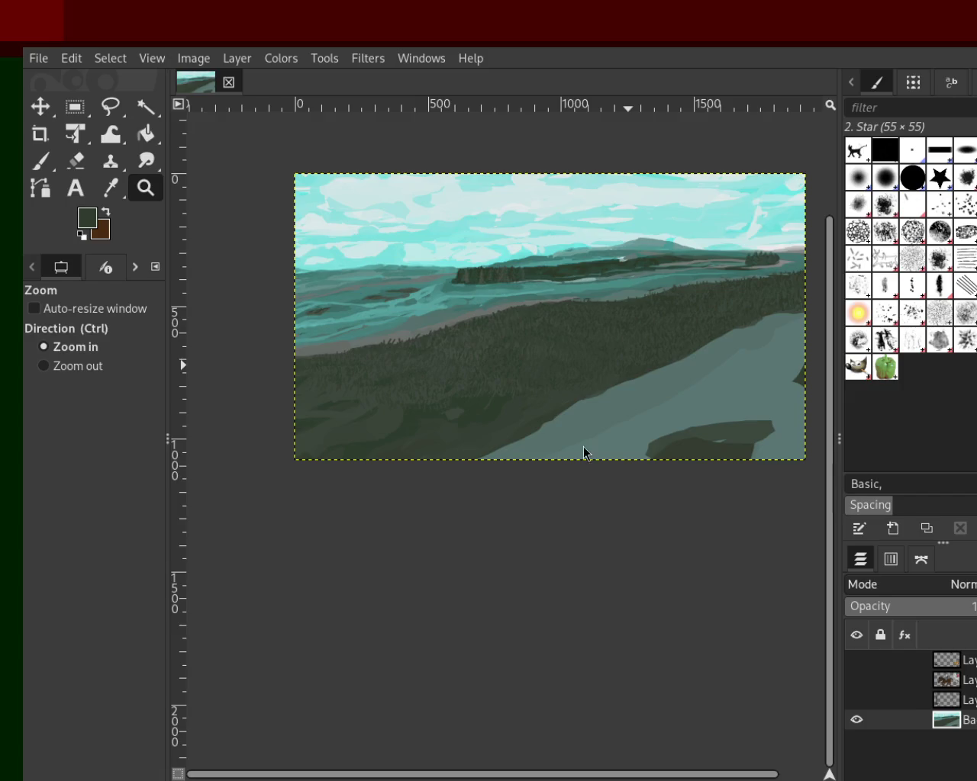
{"action": "left_click_drag", "start_coordinate": [584, 452], "coordinate": [553, 455]}
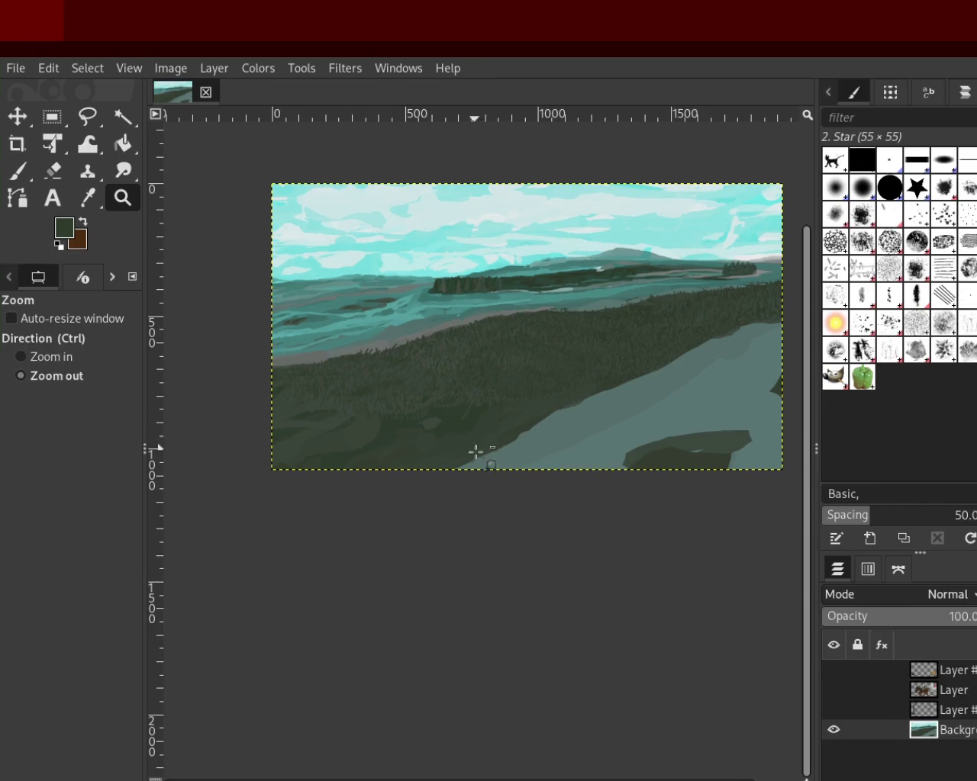
Step: Zoom far out, then back in on the grass beside the river
{"action": "left_click", "coordinate": [519, 469], "text": "ctrl"}
{"action": "scroll", "coordinate": [583, 490], "scroll_direction": "up", "scroll_amount": 10}
{"action": "left_click", "coordinate": [611, 420]}
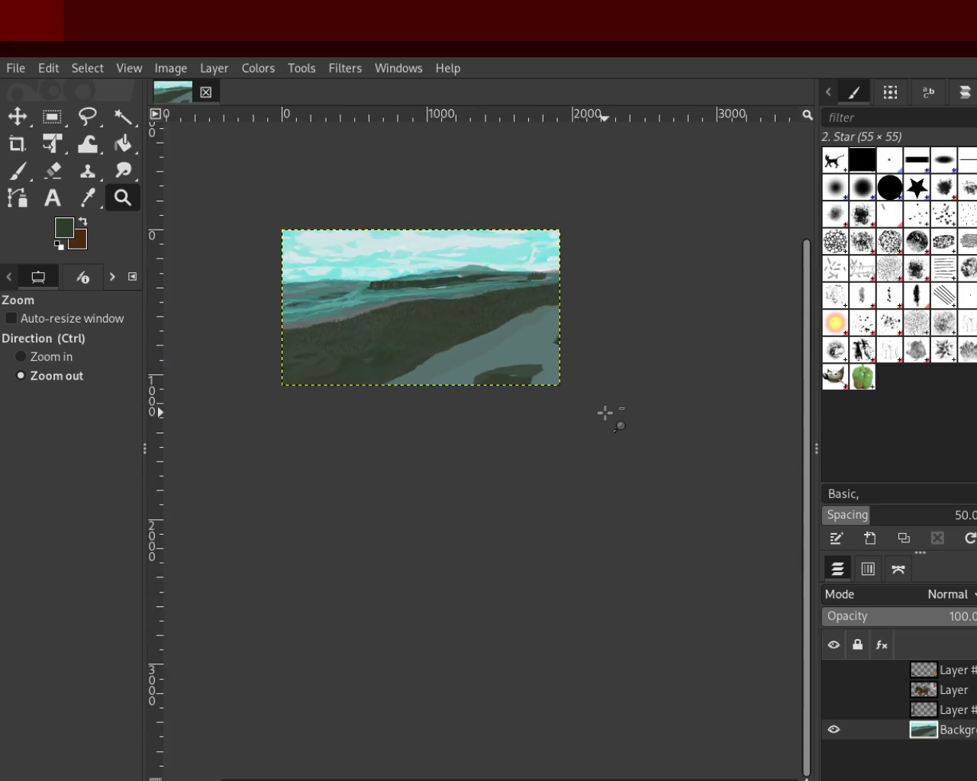
{"action": "left_click", "coordinate": [602, 409]}
{"action": "left_click", "coordinate": [359, 378], "text": "ctrl"}
{"action": "left_click", "coordinate": [356, 364], "text": "ctrl"}
{"action": "left_click", "coordinate": [355, 364], "text": "ctrl"}
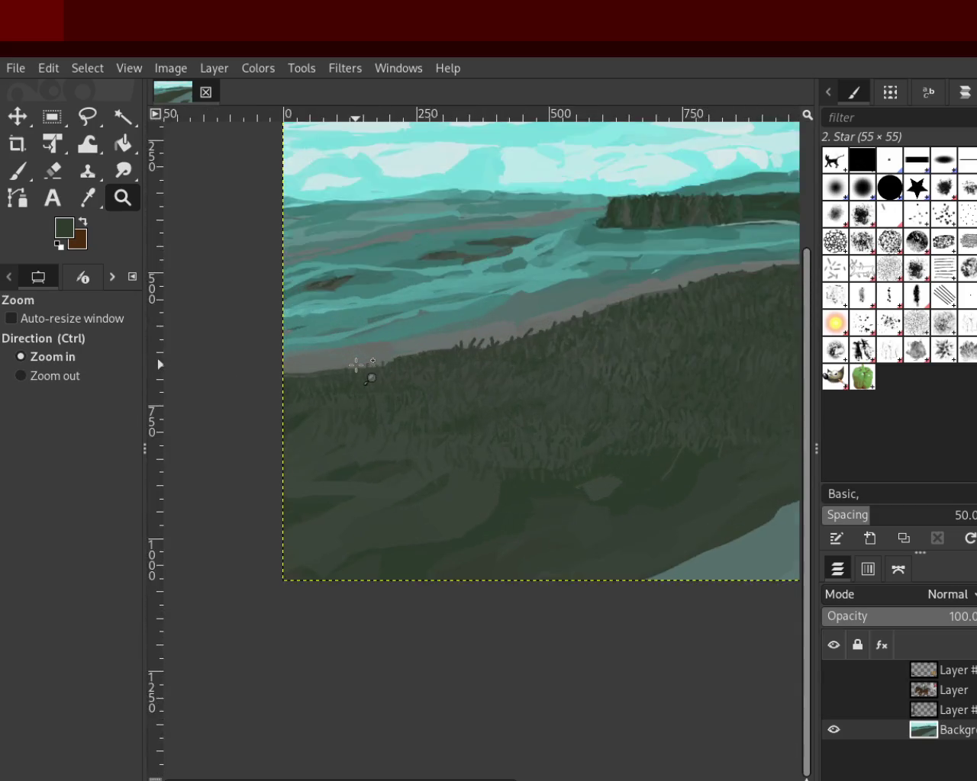
{"action": "left_click", "coordinate": [359, 364], "text": "ctrl"}
Step: Switch to the Paintbrush and sample several darker and lighter greens from the grass
{"action": "left_click", "coordinate": [17, 171]}
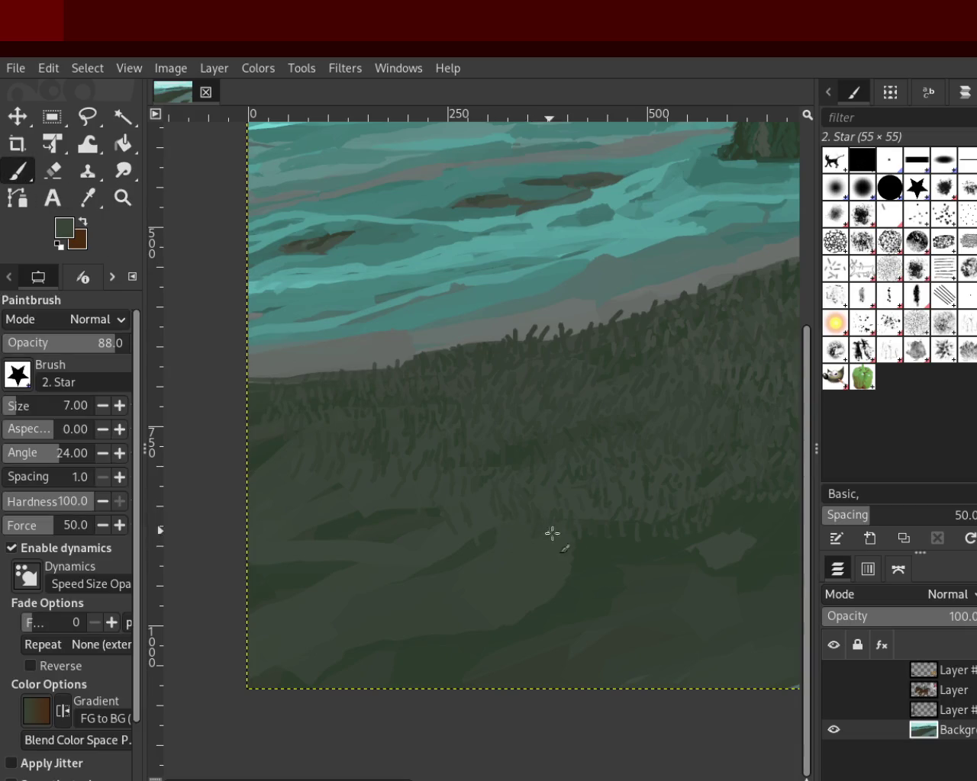
{"action": "left_click", "coordinate": [473, 528], "text": "ctrl"}
{"action": "left_click", "coordinate": [591, 550], "text": "ctrl"}
{"action": "left_click", "coordinate": [705, 561], "text": "ctrl"}
{"action": "left_click", "coordinate": [737, 515], "text": "ctrl"}
{"action": "left_click", "coordinate": [504, 571], "text": "ctrl"}
{"action": "left_click", "coordinate": [340, 521], "text": "ctrl"}
Step: Zoom out to fit the whole landscape, using Ctrl for zoom-out clicks
{"action": "left_click", "coordinate": [123, 197]}
{"action": "left_click", "coordinate": [388, 482], "text": "ctrl"}
{"action": "left_click", "coordinate": [571, 476], "text": "ctrl"}
{"action": "left_click", "coordinate": [602, 457]}
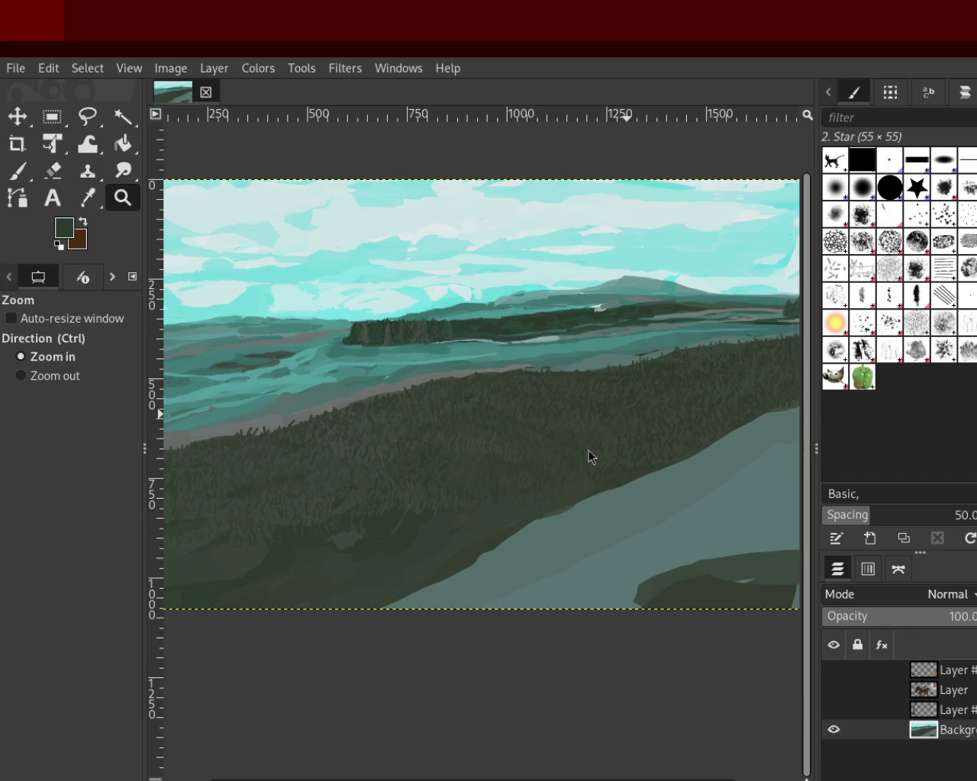
{"action": "key", "text": "ctrl"}
{"action": "left_click", "coordinate": [698, 336], "text": "ctrl"}
{"action": "left_click", "coordinate": [498, 445]}
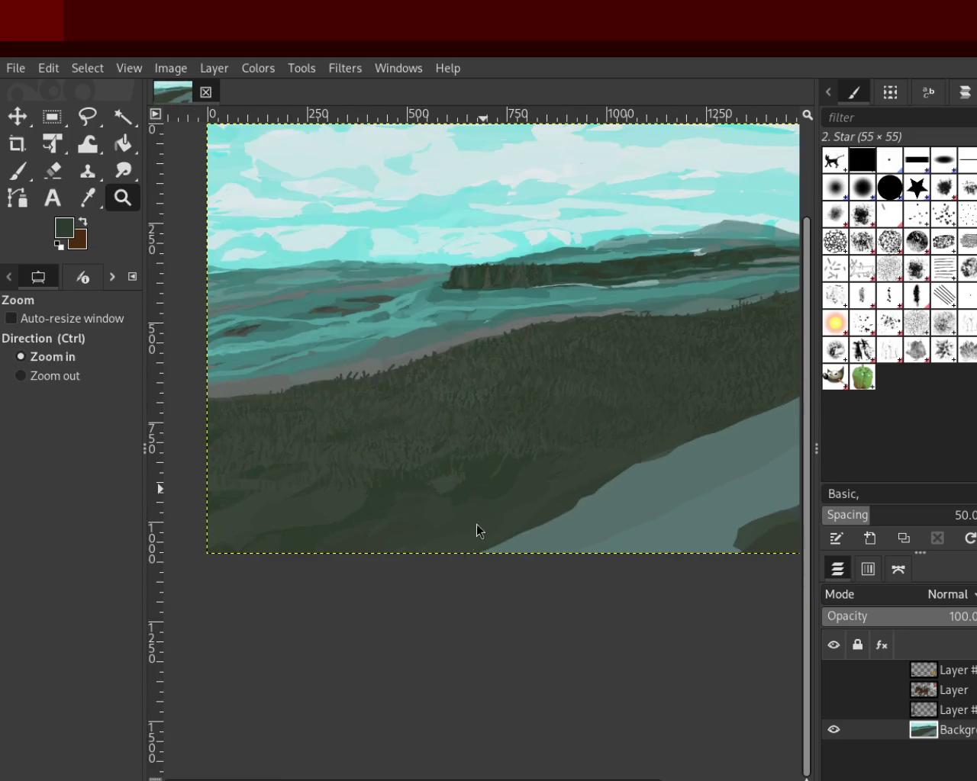
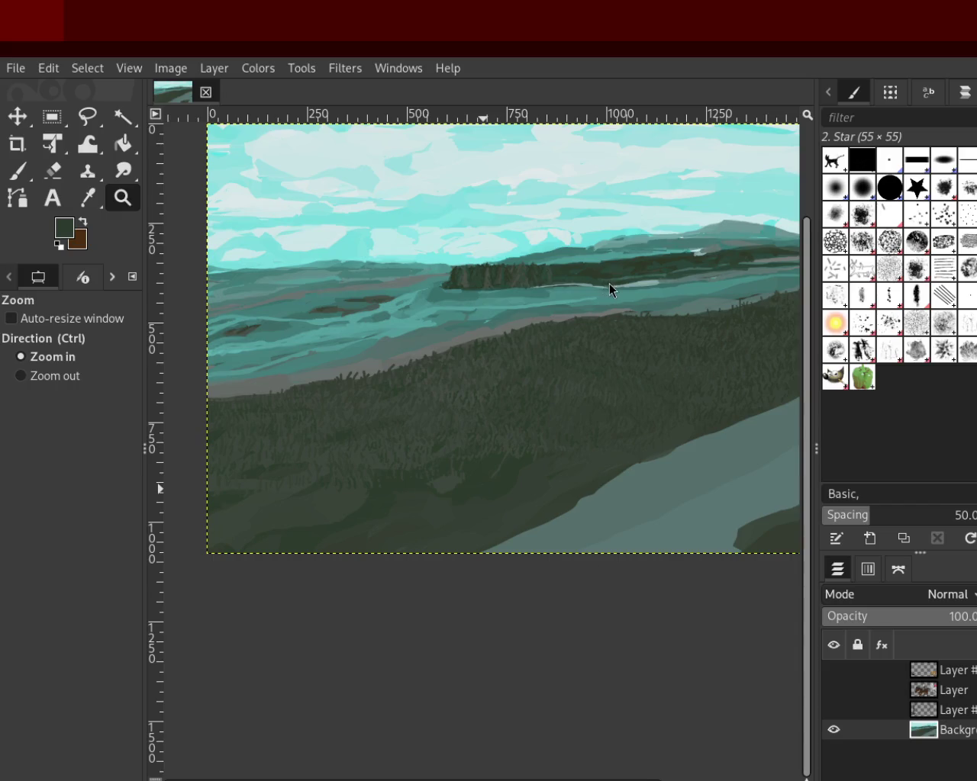
Step: Zoom out, then zoom in close on the grass texture of the dark slope
{"action": "left_click", "coordinate": [502, 335], "text": "ctrl"}
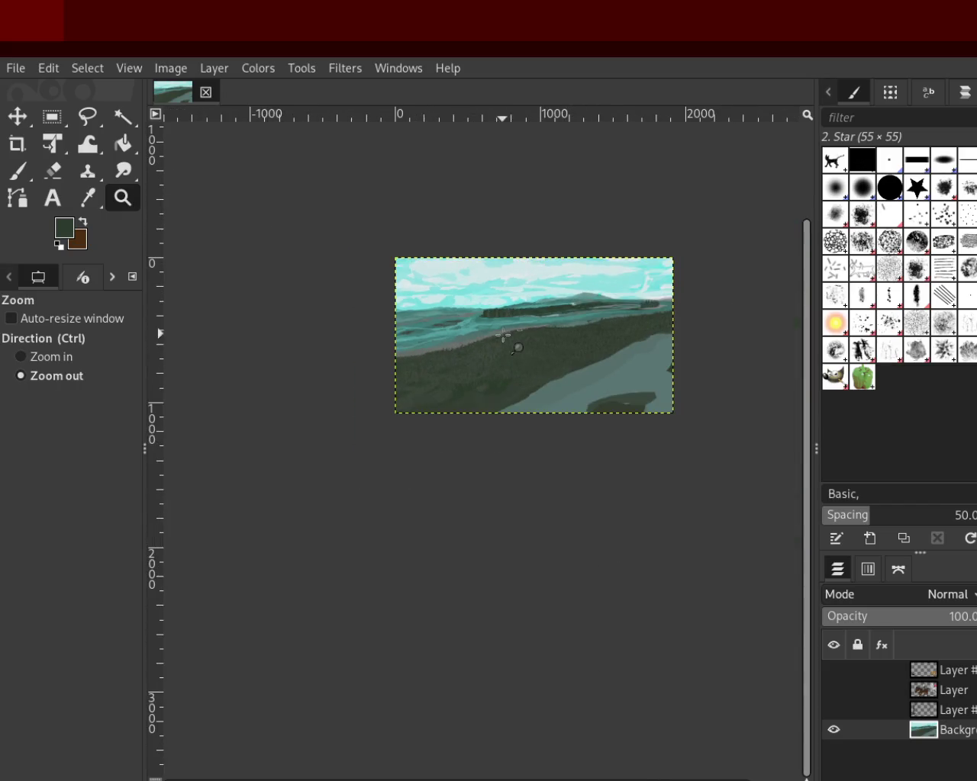
{"action": "left_click", "coordinate": [412, 430]}
{"action": "left_click", "coordinate": [464, 377]}
{"action": "left_click", "coordinate": [464, 377]}
{"action": "left_click", "coordinate": [464, 377]}
{"action": "left_click", "coordinate": [464, 376]}
{"action": "left_click", "coordinate": [464, 377]}
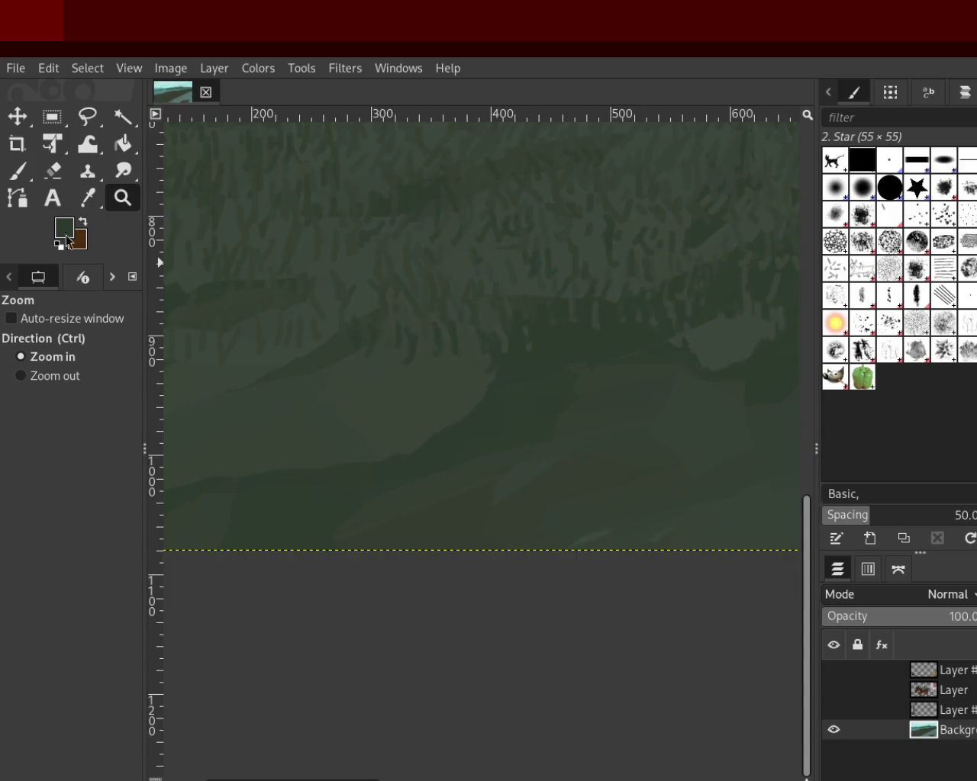
Step: Try erasing a few marks on the slope, then undo them
{"action": "left_click", "coordinate": [53, 171]}
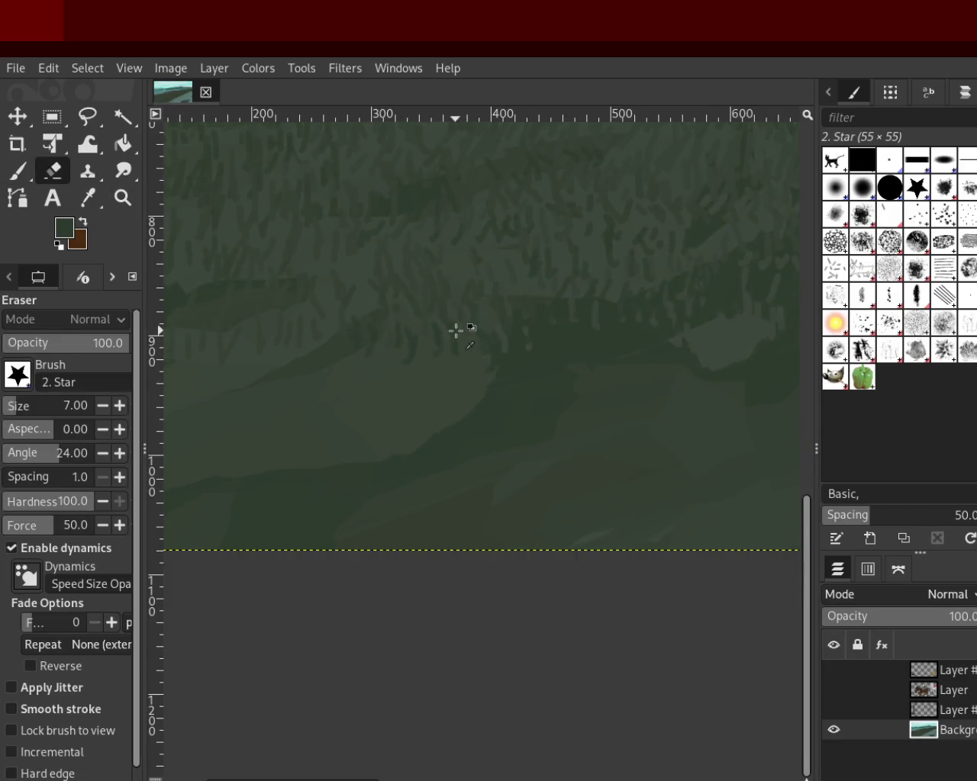
{"action": "mouse_move", "coordinate": [489, 379]}
{"action": "left_mouse_down"}
{"action": "mouse_move", "coordinate": [496, 405]}
{"action": "mouse_move", "coordinate": [477, 365]}
{"action": "left_mouse_up"}
{"action": "key", "text": "ctrl+z"}
{"action": "key", "text": "ctrl+z"}
Step: Paint grass strokes, sampling seven darker and lighter greens from the slope
{"action": "left_click", "coordinate": [17, 171]}
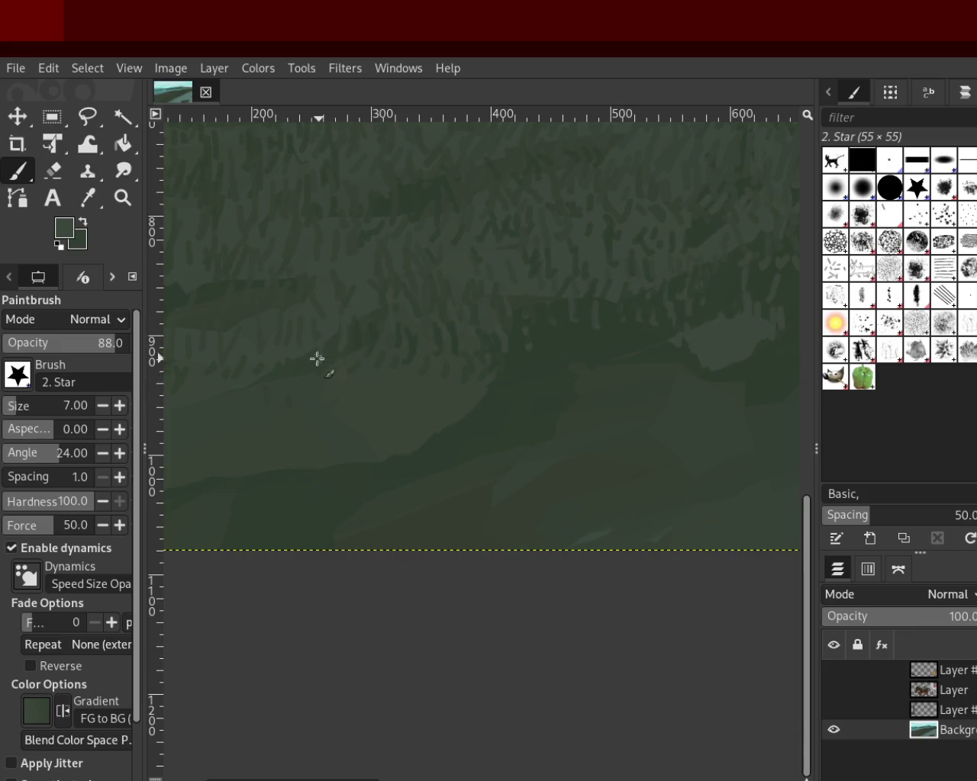
{"action": "left_click", "coordinate": [564, 390], "text": "ctrl"}
{"action": "left_click", "coordinate": [710, 335], "text": "ctrl"}
{"action": "left_click", "coordinate": [665, 339], "text": "ctrl"}
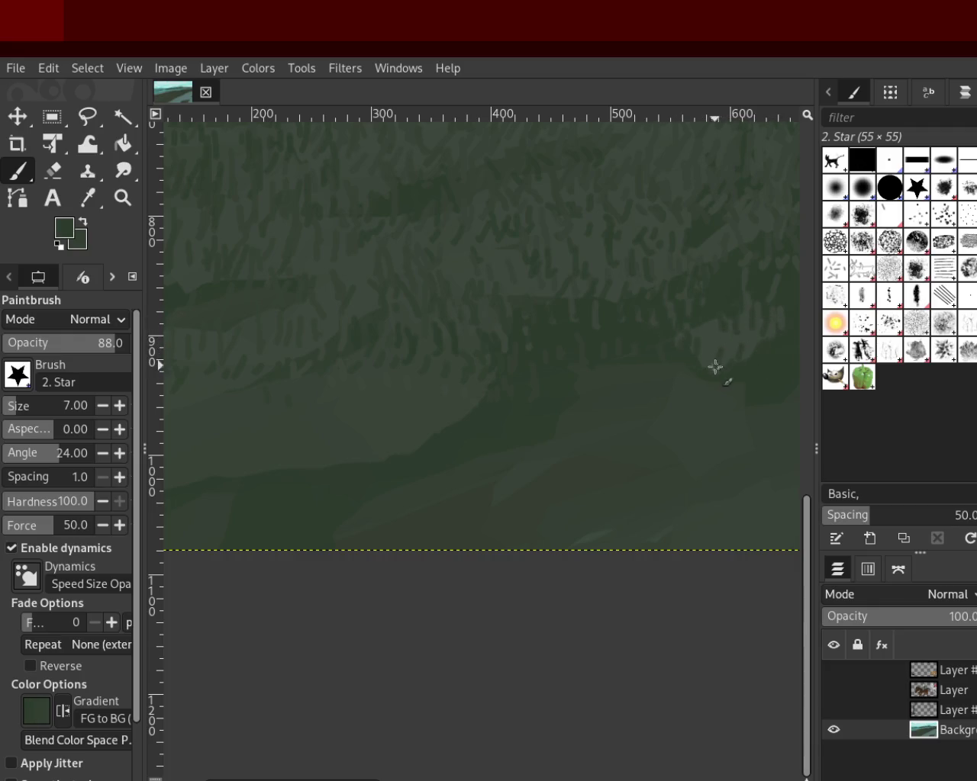
{"action": "left_click", "coordinate": [723, 251], "text": "ctrl"}
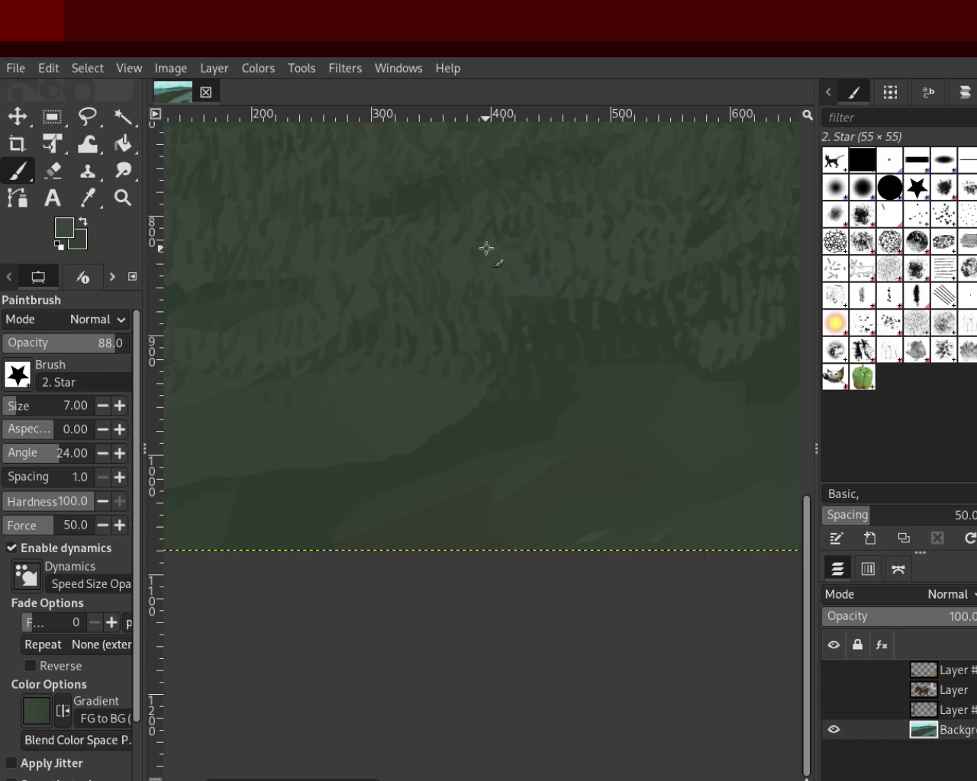
{"action": "left_click", "coordinate": [414, 209], "text": "ctrl"}
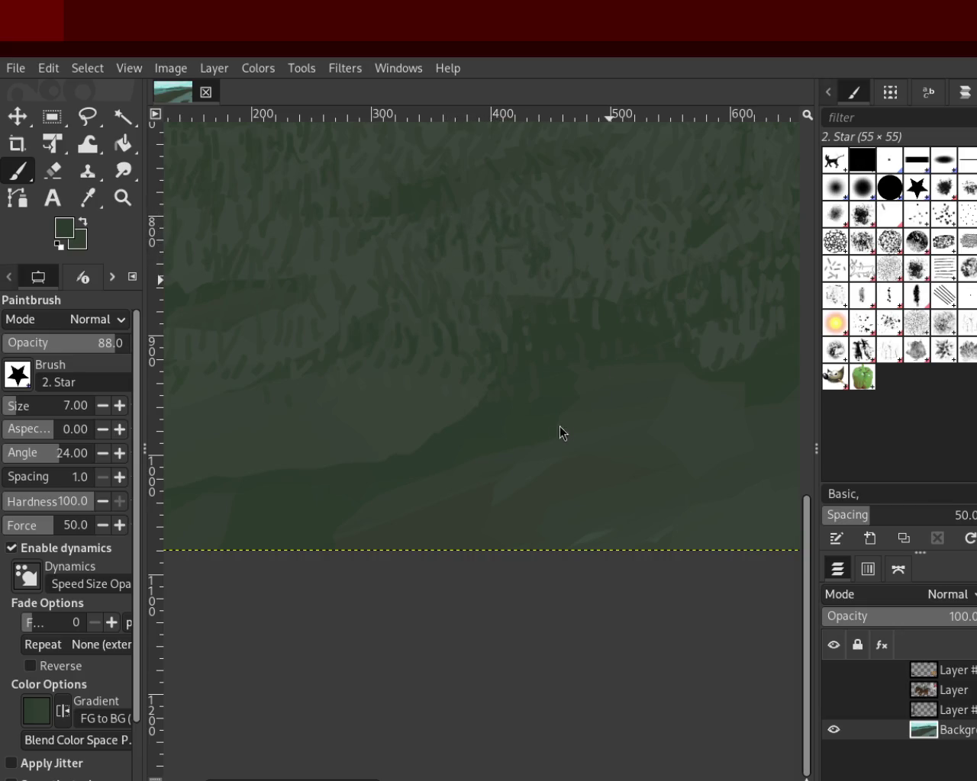
{"action": "left_click", "coordinate": [347, 261], "text": "ctrl"}
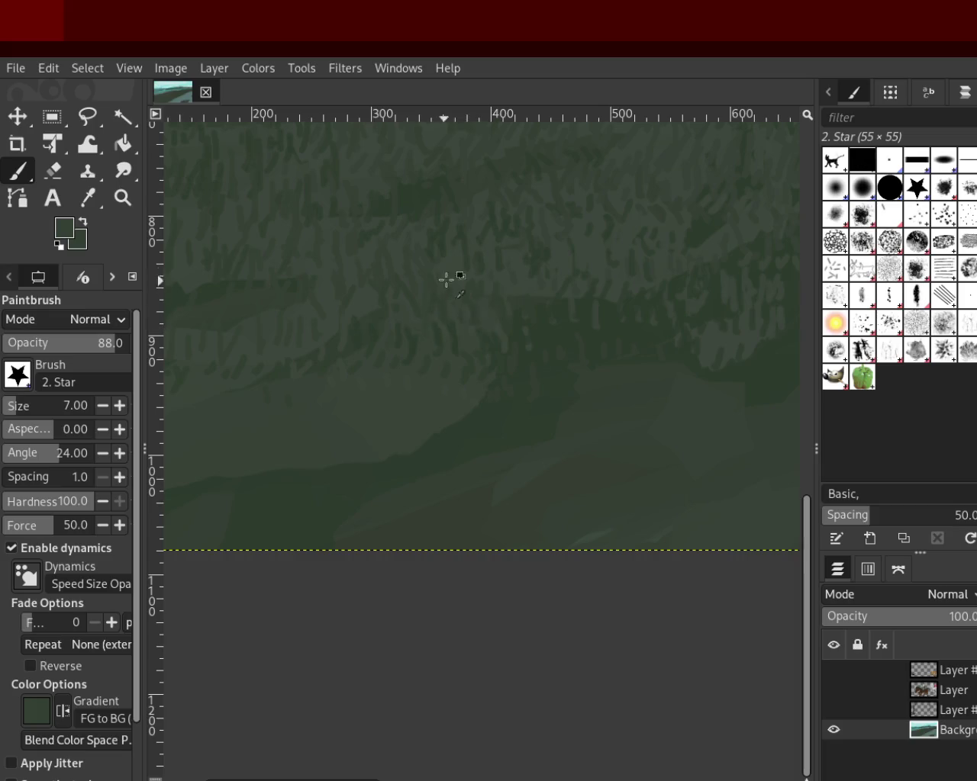
{"action": "left_click", "coordinate": [462, 238], "text": "ctrl"}
{"action": "left_click", "coordinate": [122, 197]}
Step: Zoom in on the lower right slope above the pale path
{"action": "left_click", "coordinate": [553, 378], "text": "ctrl"}
{"action": "left_click", "coordinate": [553, 378]}
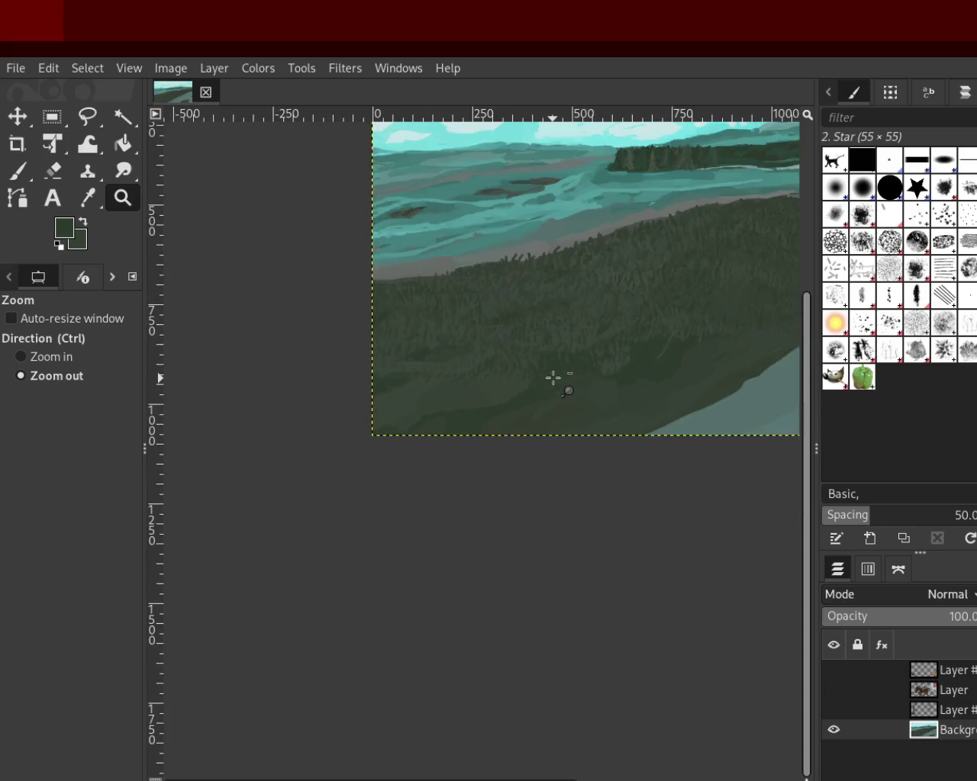
{"action": "left_click", "coordinate": [651, 386]}
{"action": "left_click", "coordinate": [658, 386], "text": "ctrl"}
{"action": "left_click", "coordinate": [616, 390], "text": "ctrl"}
{"action": "left_click", "coordinate": [617, 389]}
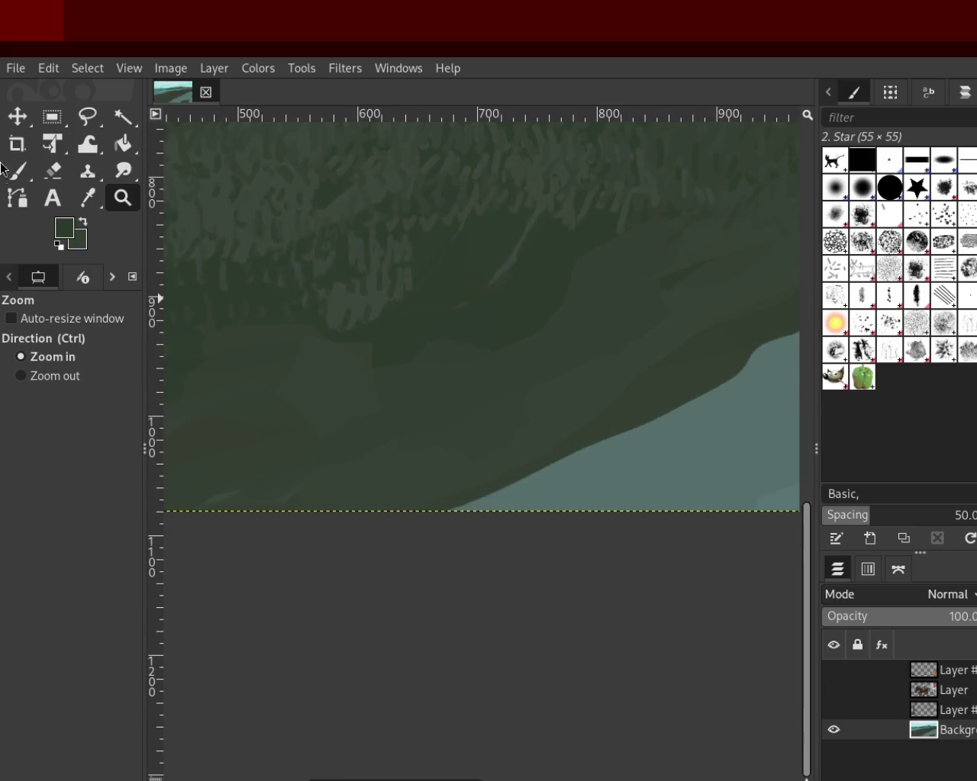
{"action": "left_click", "coordinate": [17, 144]}
Step: Sample a darker green and paint grass strokes down the slope
{"action": "left_click", "coordinate": [17, 170]}
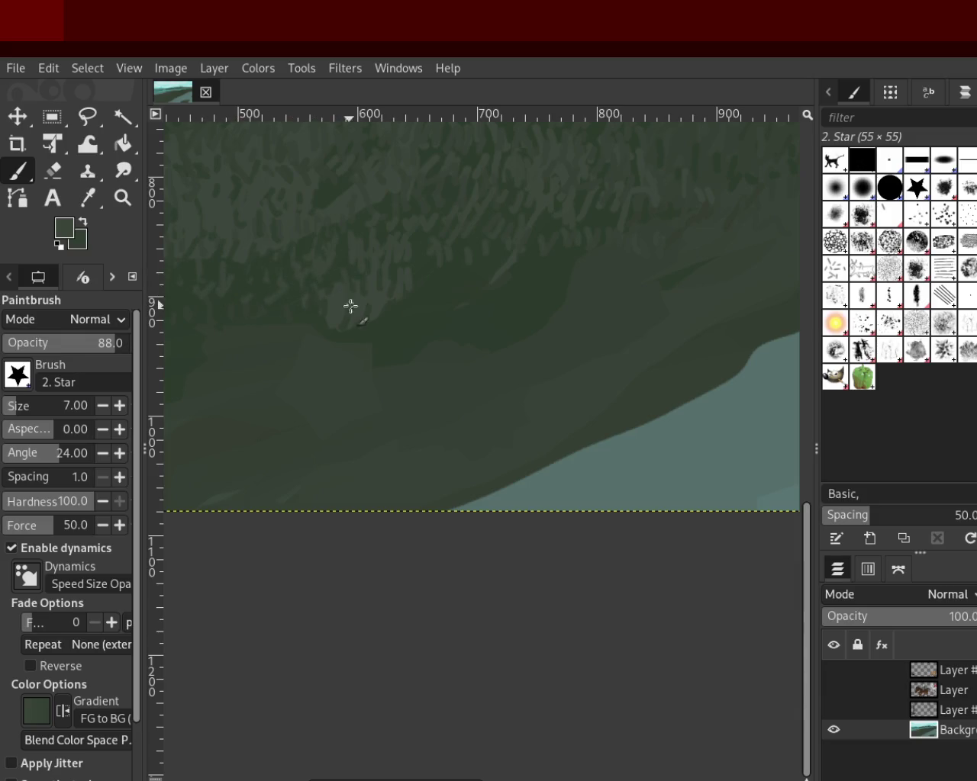
{"action": "left_click", "coordinate": [331, 268], "text": "ctrl"}
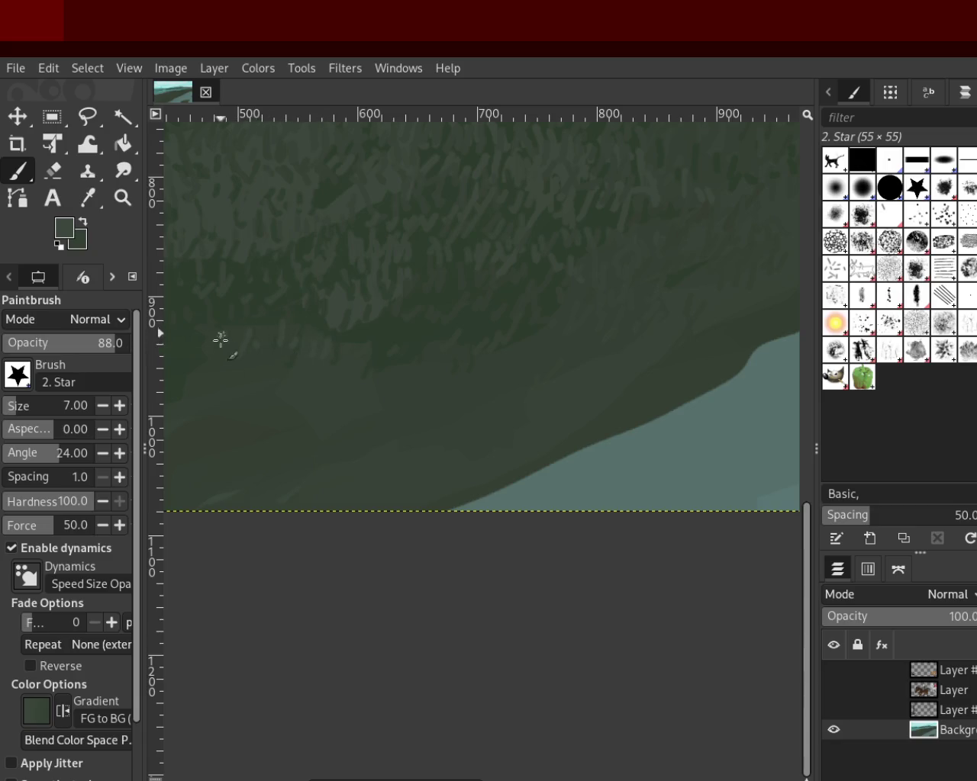
{"action": "left_click", "coordinate": [128, 204]}
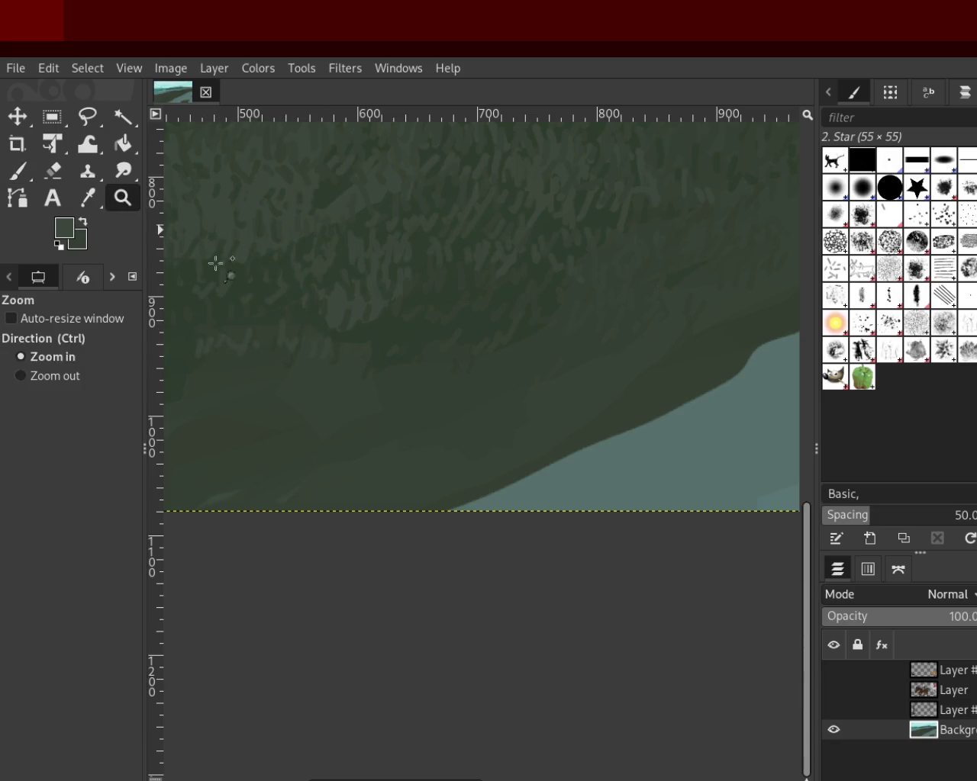
Step: Zoom out and back in until the whole landscape fits the window
{"action": "left_click", "coordinate": [366, 353], "text": "ctrl"}
{"action": "left_click", "coordinate": [364, 354], "text": "ctrl"}
{"action": "left_click", "coordinate": [448, 306]}
{"action": "left_click", "coordinate": [448, 306]}
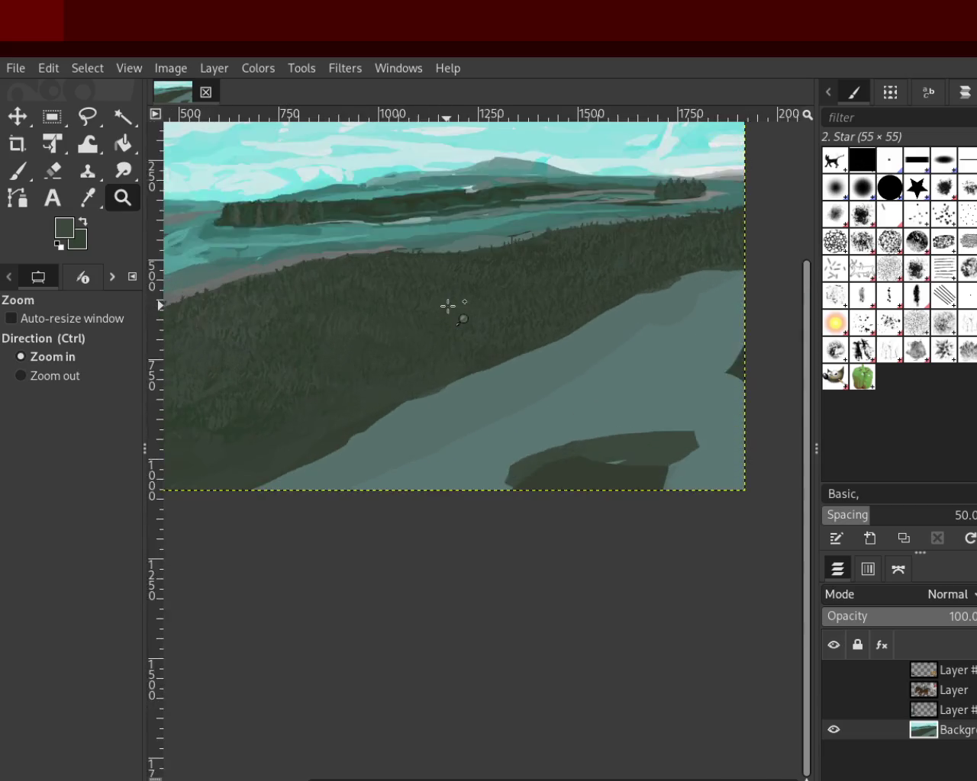
{"action": "left_click", "coordinate": [423, 392]}
{"action": "left_click", "coordinate": [423, 393], "text": "ctrl"}
{"action": "left_click", "coordinate": [527, 271]}
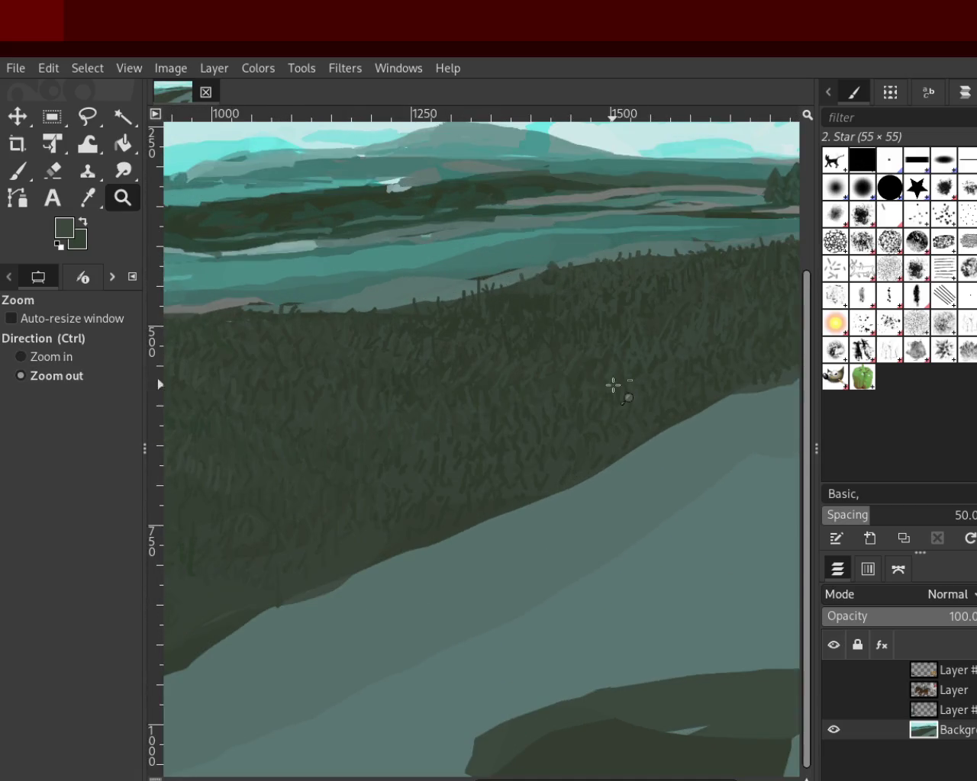
{"action": "left_click", "coordinate": [612, 384], "text": "ctrl"}
{"action": "left_click", "coordinate": [573, 351]}
{"action": "left_click", "coordinate": [530, 320], "text": "ctrl"}
{"action": "left_click", "coordinate": [422, 317], "text": "ctrl"}
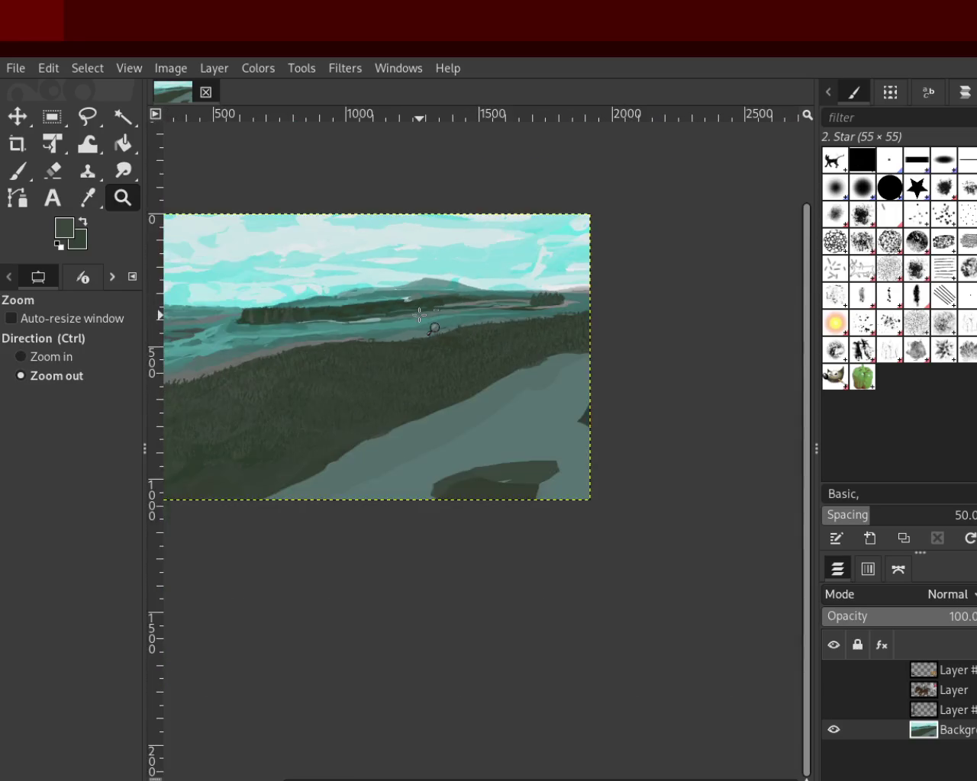
{"action": "left_click", "coordinate": [529, 285]}
{"action": "left_click", "coordinate": [534, 284], "text": "ctrl"}
{"action": "left_click", "coordinate": [593, 261]}
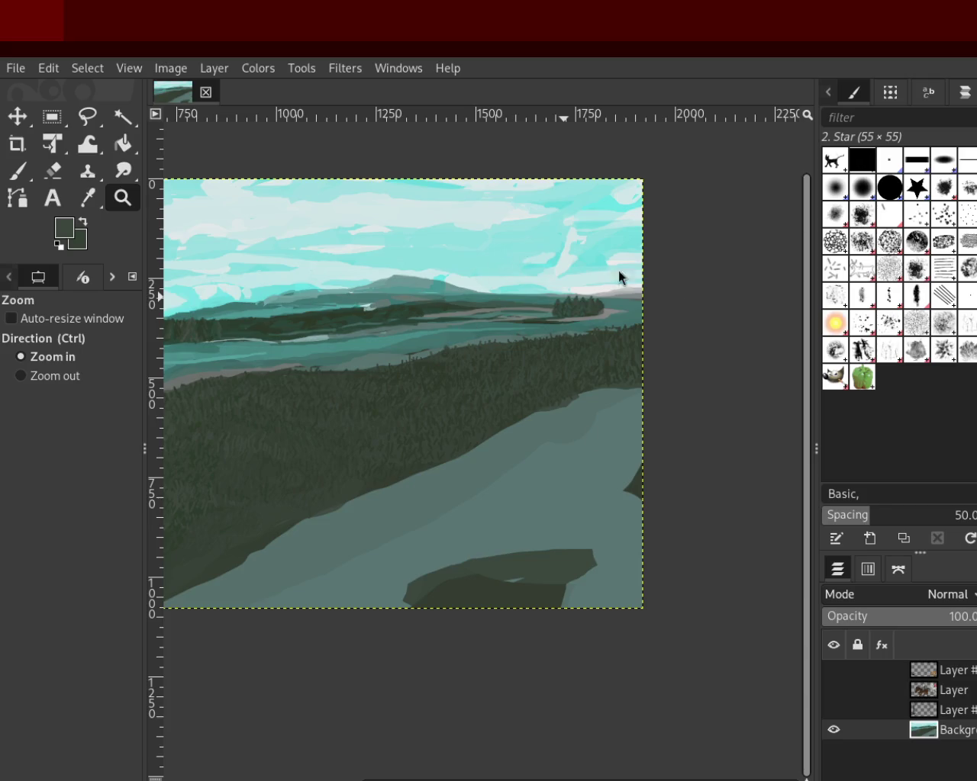
Step: Scroll to the slope edge above the pale path and sample a darker green
{"action": "scroll", "coordinate": [534, 356], "scroll_direction": "down", "scroll_amount": 1}
{"action": "scroll", "coordinate": [526, 357], "scroll_direction": "down", "scroll_amount": 2}
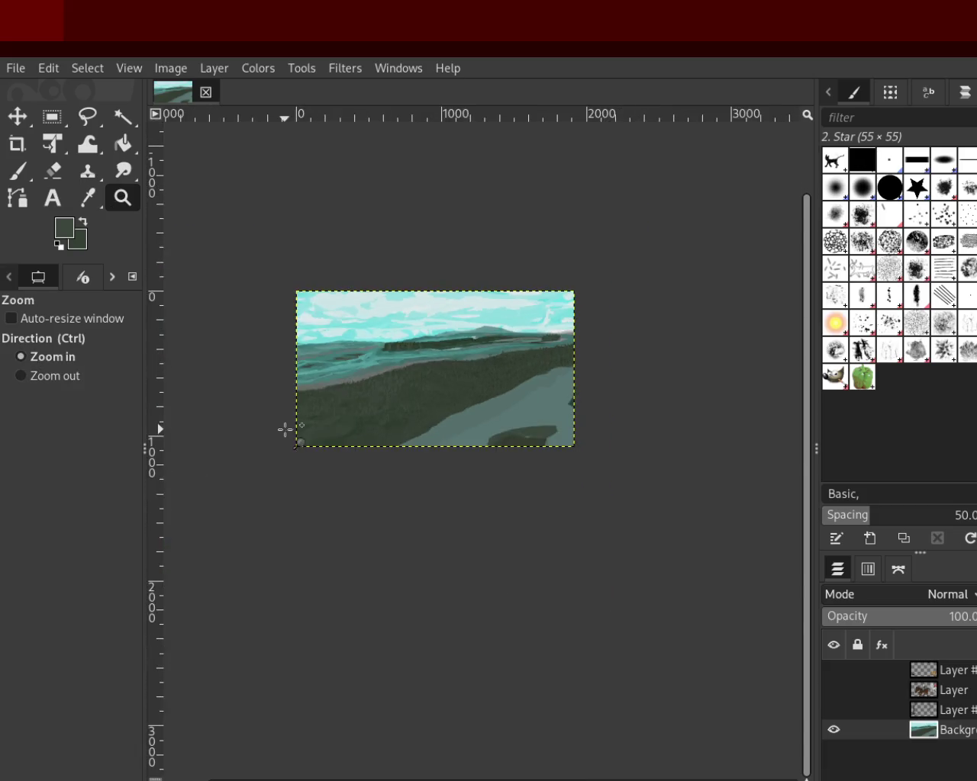
{"action": "scroll", "coordinate": [290, 438], "scroll_direction": "up", "scroll_amount": 2}
{"action": "scroll", "coordinate": [455, 405], "scroll_direction": "up", "scroll_amount": 1}
{"action": "scroll", "coordinate": [587, 457], "scroll_direction": "up", "scroll_amount": 2}
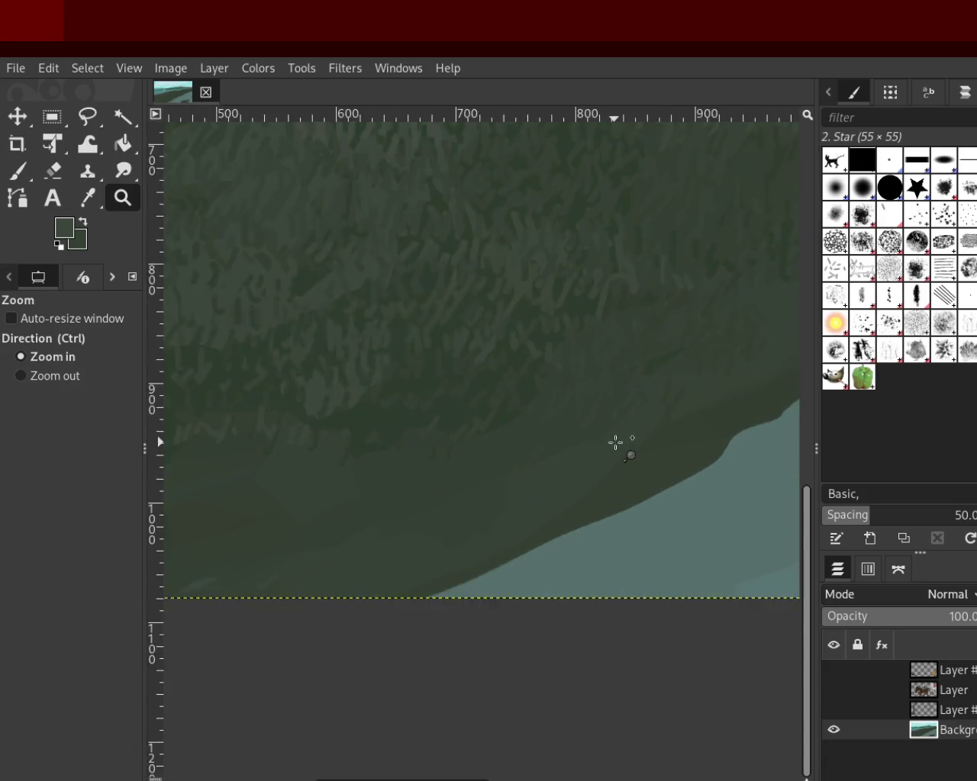
{"action": "scroll", "coordinate": [616, 442], "scroll_direction": "up", "scroll_amount": 1}
{"action": "left_click", "coordinate": [23, 180]}
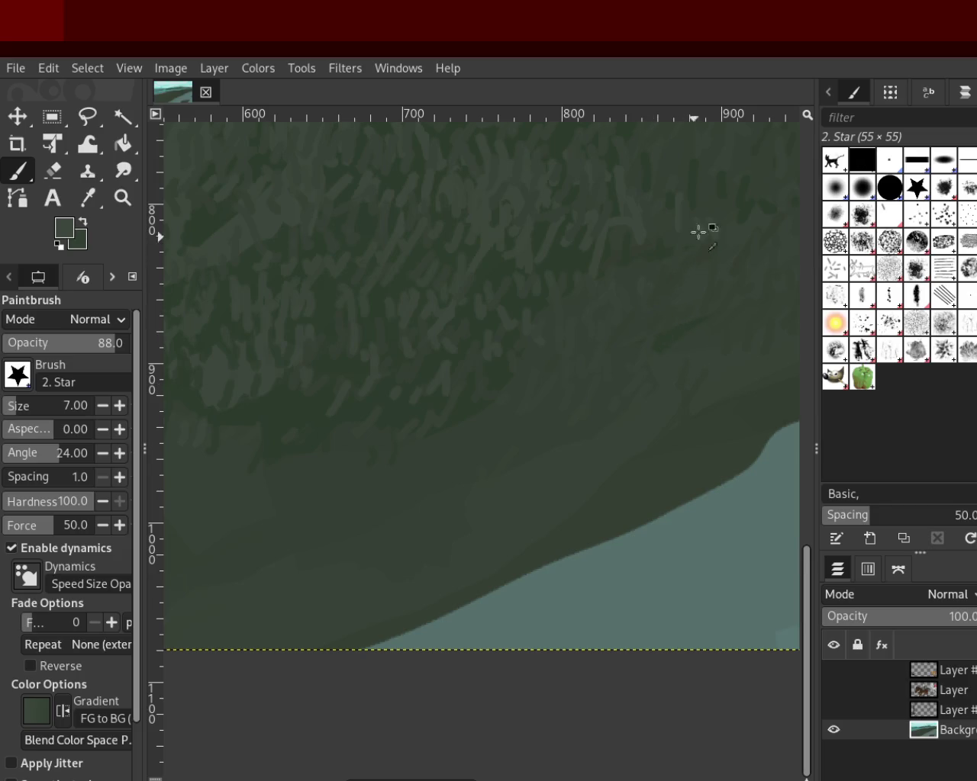
{"action": "left_click", "coordinate": [741, 192], "text": "ctrl"}
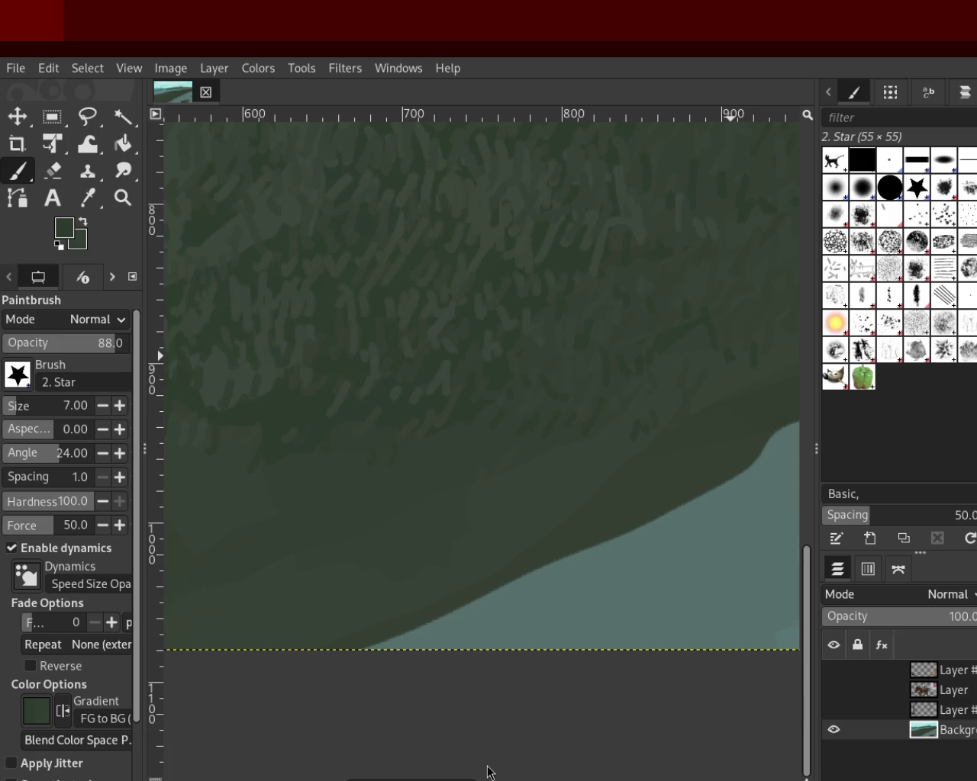
{"action": "left_click", "coordinate": [122, 197]}
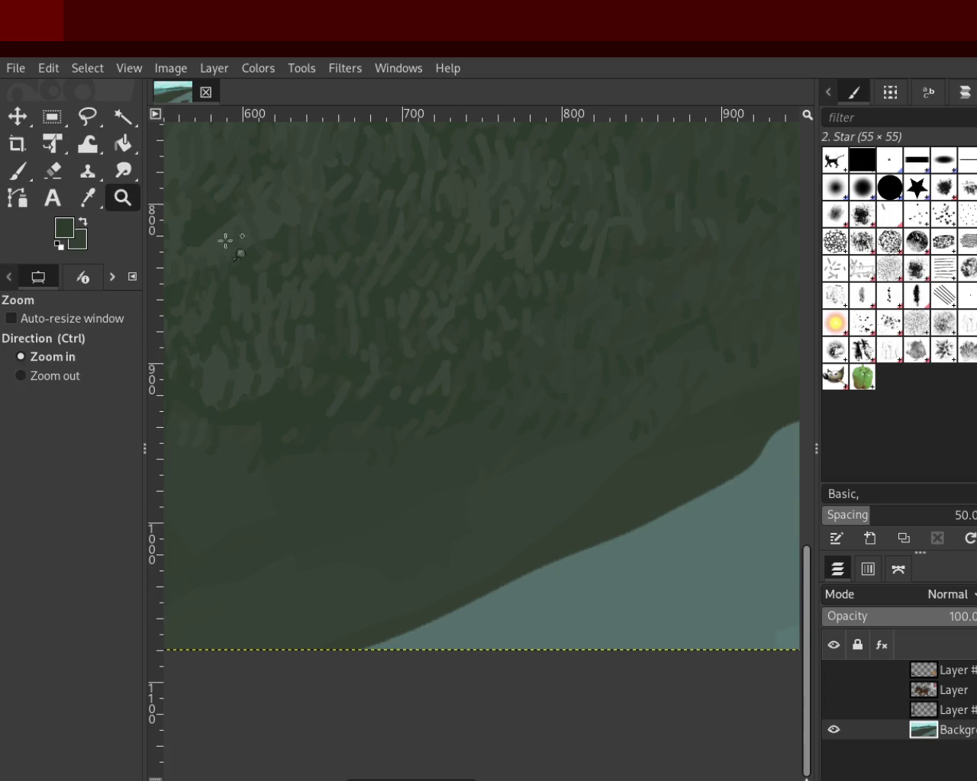
Step: Zoom in on the lower slope and dab grass strokes using two sampled greens
{"action": "left_click", "coordinate": [534, 381], "text": "ctrl"}
{"action": "left_click", "coordinate": [534, 382], "text": "ctrl"}
{"action": "left_click", "coordinate": [492, 431]}
{"action": "left_click", "coordinate": [496, 442]}
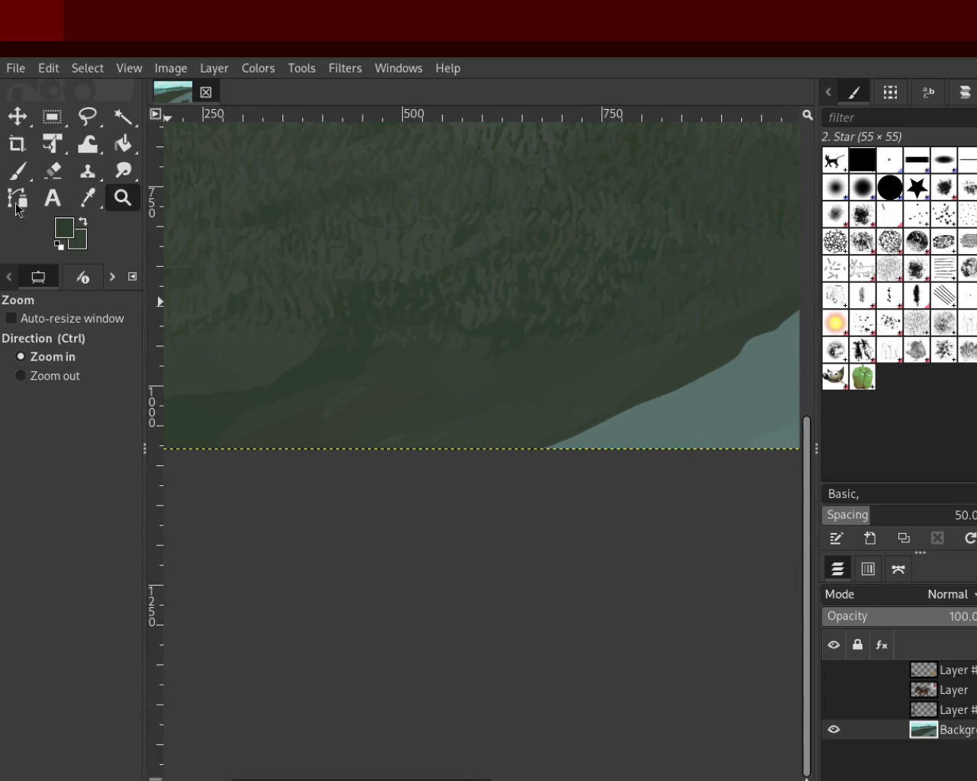
{"action": "left_click", "coordinate": [17, 171]}
{"action": "left_click", "coordinate": [484, 308], "text": "ctrl"}
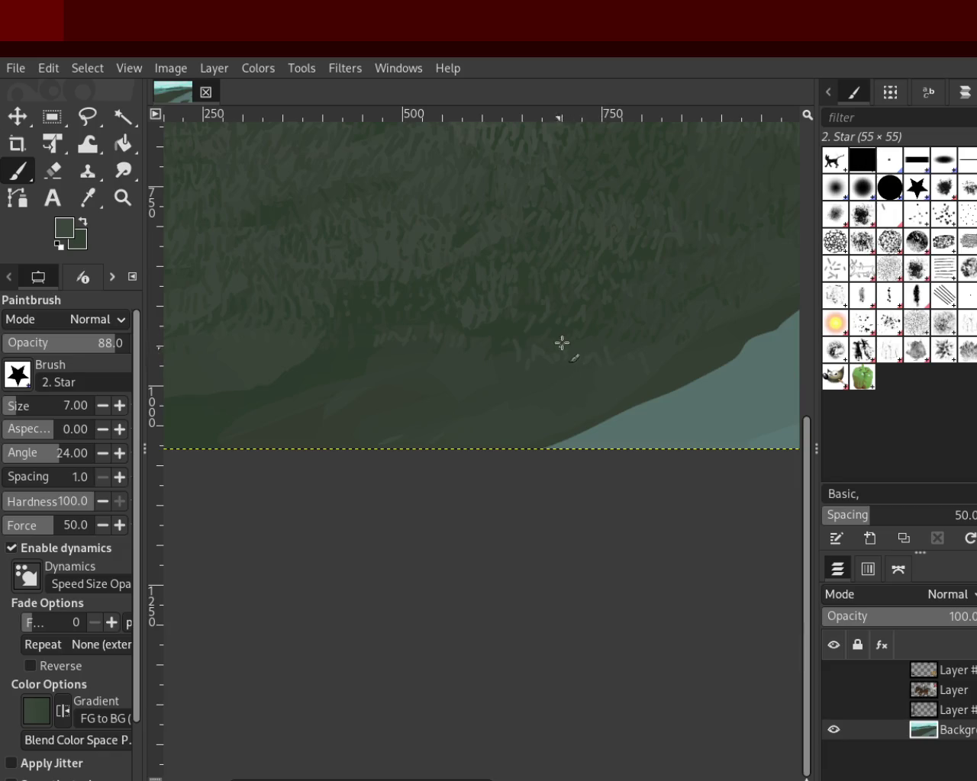
{"action": "left_click", "coordinate": [497, 337], "text": "ctrl"}
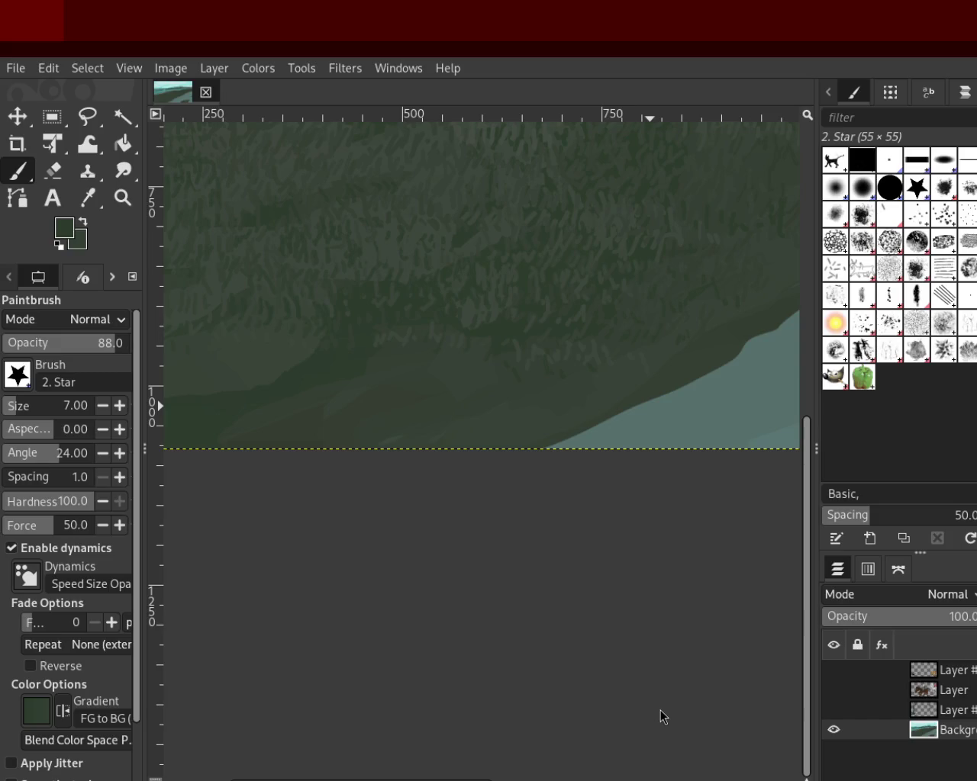
Step: Reframe the view on the slope and continue painting grass strokes
{"action": "left_click", "coordinate": [122, 198]}
{"action": "left_click", "coordinate": [567, 327], "text": "ctrl"}
{"action": "left_click", "coordinate": [534, 315], "text": "ctrl"}
{"action": "left_click", "coordinate": [520, 308]}
{"action": "left_click", "coordinate": [370, 369]}
{"action": "key", "text": "p"}
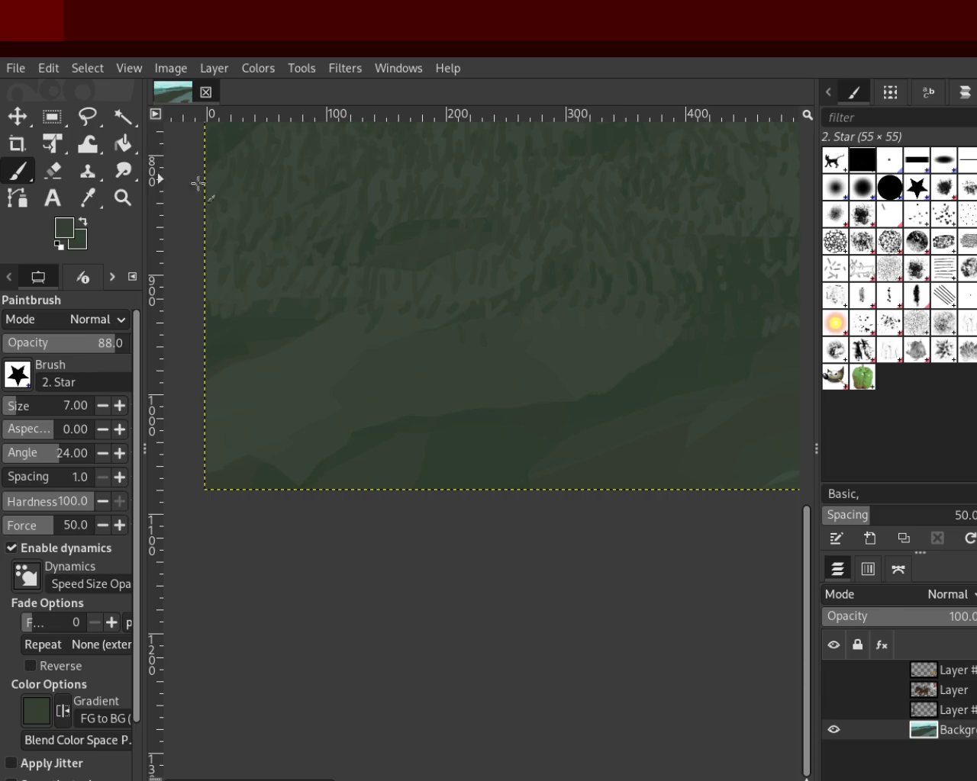
{"action": "left_click", "coordinate": [122, 198]}
Step: Zoom out to the full landscape, scroll to fit it, then zoom toward the slope
{"action": "left_click", "coordinate": [400, 300]}
{"action": "scroll", "coordinate": [534, 218], "scroll_direction": "down", "scroll_amount": 1}
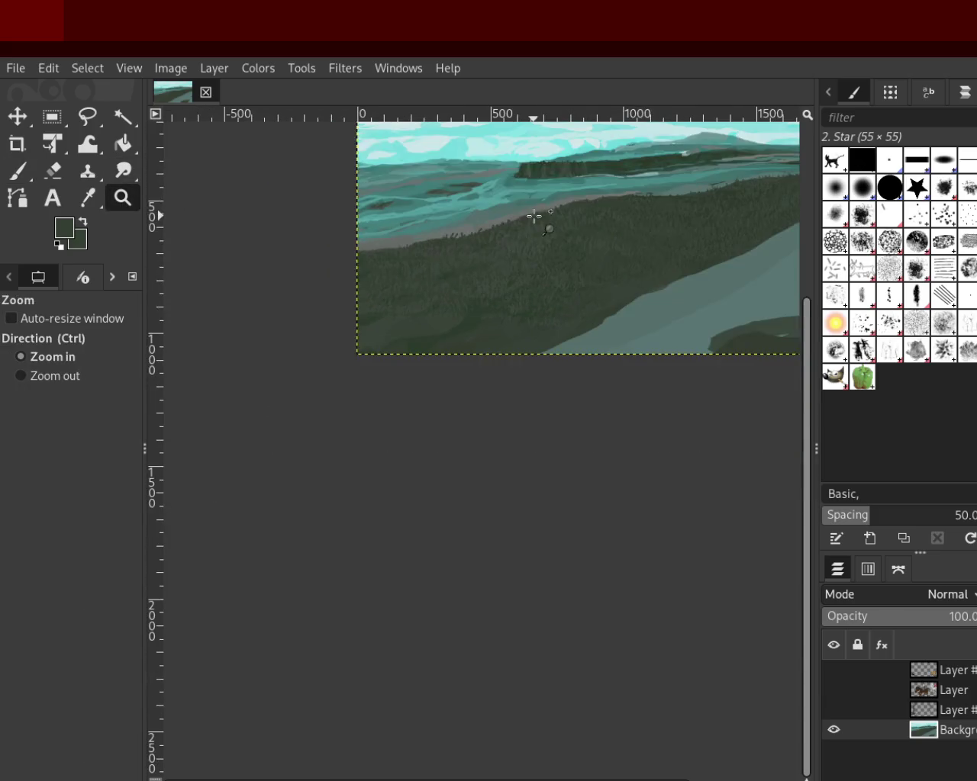
{"action": "scroll", "coordinate": [360, 338], "scroll_direction": "up", "scroll_amount": 2}
{"action": "scroll", "coordinate": [349, 345], "scroll_direction": "down", "scroll_amount": 10}
{"action": "scroll", "coordinate": [349, 345], "scroll_direction": "up", "scroll_amount": 1}
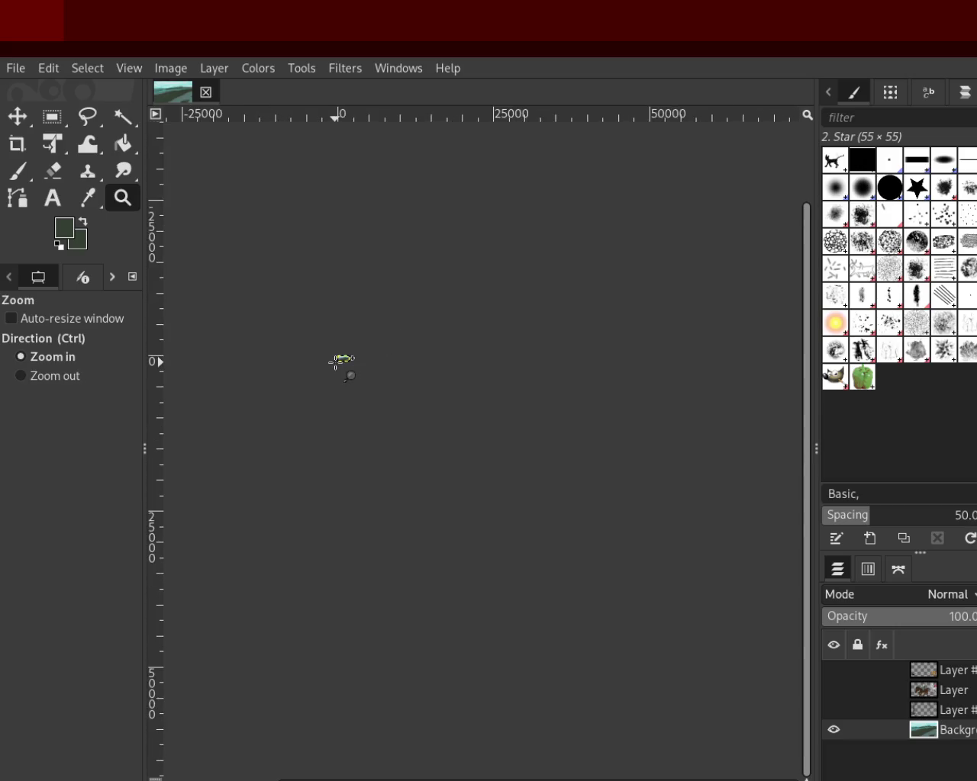
{"action": "scroll", "coordinate": [345, 350], "scroll_direction": "up", "scroll_amount": 2}
{"action": "scroll", "coordinate": [343, 351], "scroll_direction": "up", "scroll_amount": 2}
{"action": "scroll", "coordinate": [342, 352], "scroll_direction": "up", "scroll_amount": 3}
{"action": "scroll", "coordinate": [343, 352], "scroll_direction": "up", "scroll_amount": 1}
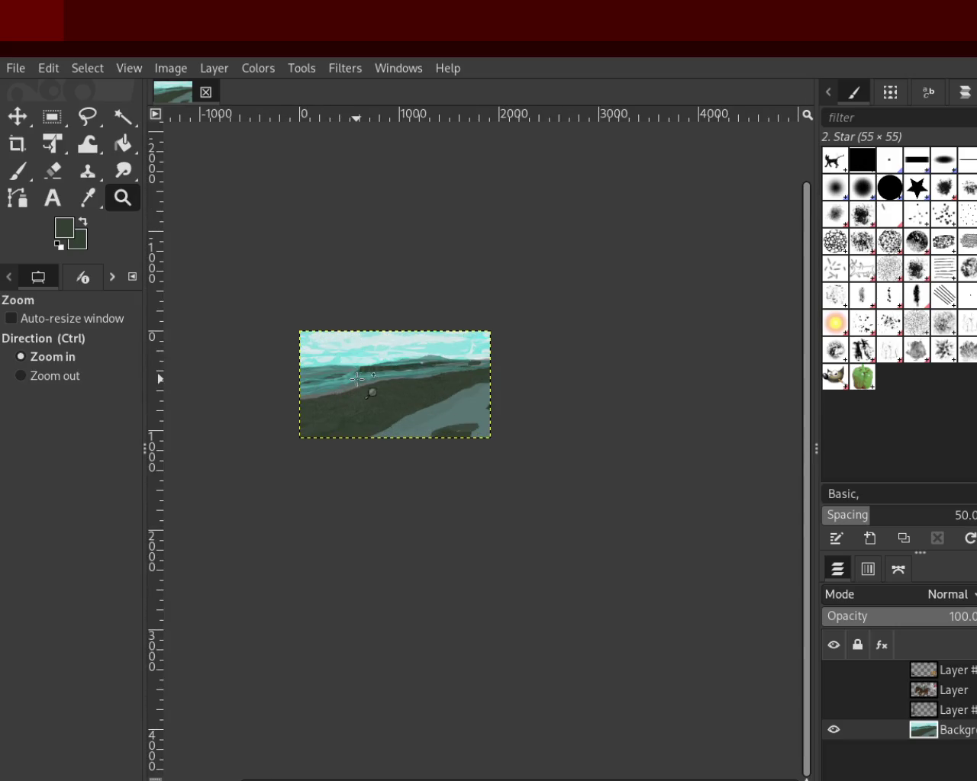
{"action": "scroll", "coordinate": [359, 366], "scroll_direction": "up", "scroll_amount": 2}
{"action": "scroll", "coordinate": [366, 381], "scroll_direction": "up", "scroll_amount": 1}
{"action": "scroll", "coordinate": [467, 372], "scroll_direction": "up", "scroll_amount": 1}
{"action": "scroll", "coordinate": [467, 373], "scroll_direction": "down", "scroll_amount": 1}
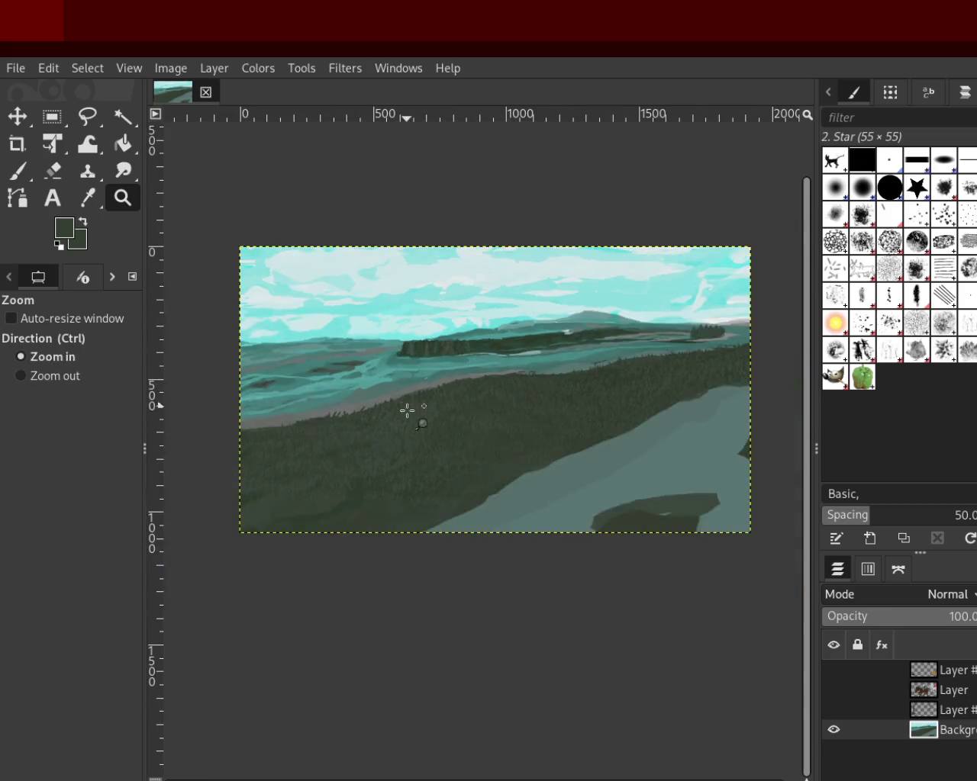
{"action": "scroll", "coordinate": [323, 425], "scroll_direction": "down", "scroll_amount": 1}
{"action": "scroll", "coordinate": [371, 407], "scroll_direction": "up", "scroll_amount": 1}
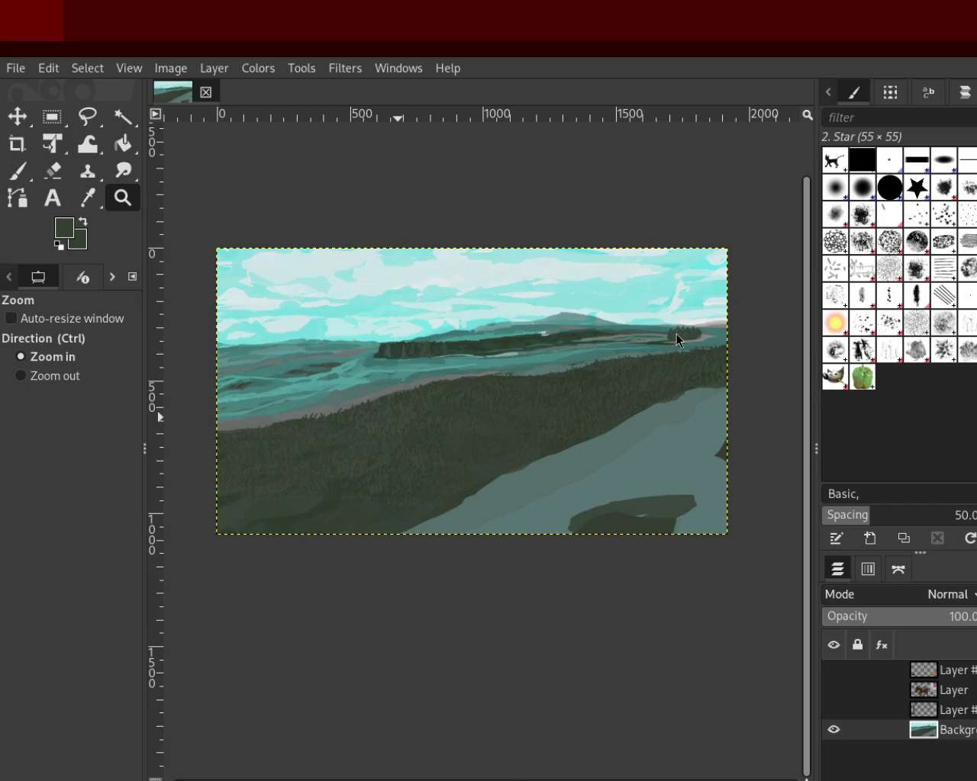
{"action": "left_click", "coordinate": [691, 401], "text": "ctrl"}
{"action": "left_click", "coordinate": [399, 508]}
Step: Zoom in on the lower slope and paint strokes in a darker sampled green
{"action": "left_click", "coordinate": [414, 451]}
{"action": "left_click", "coordinate": [326, 479]}
{"action": "left_click", "coordinate": [327, 479]}
{"action": "left_click", "coordinate": [307, 464]}
{"action": "left_click", "coordinate": [17, 171]}
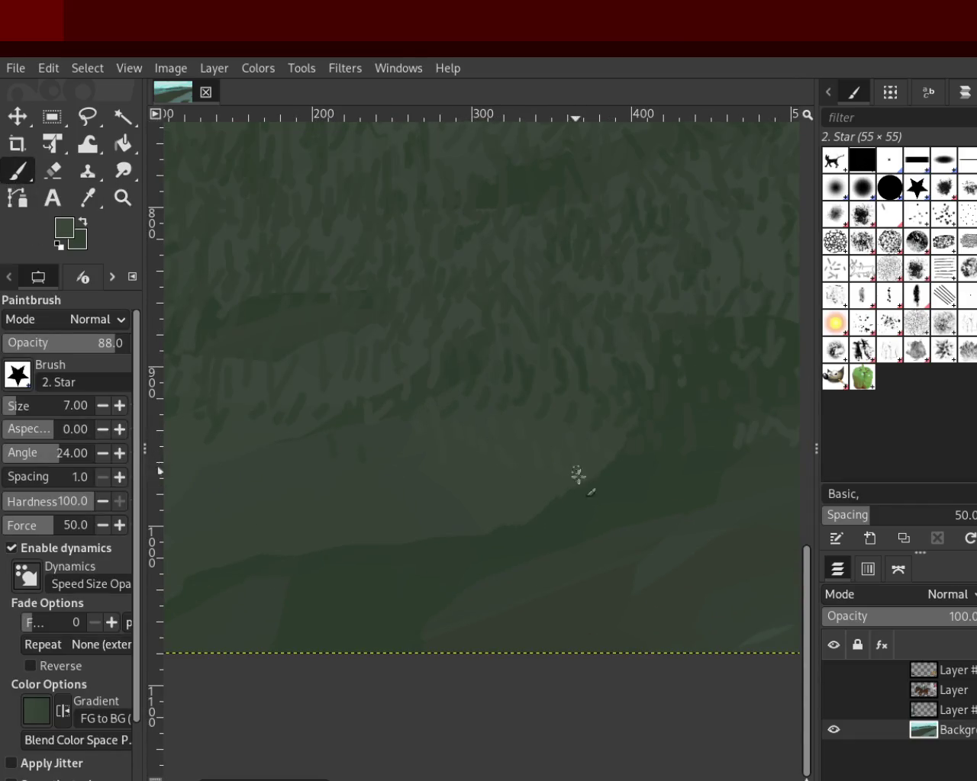
{"action": "left_click", "coordinate": [569, 374], "text": "ctrl"}
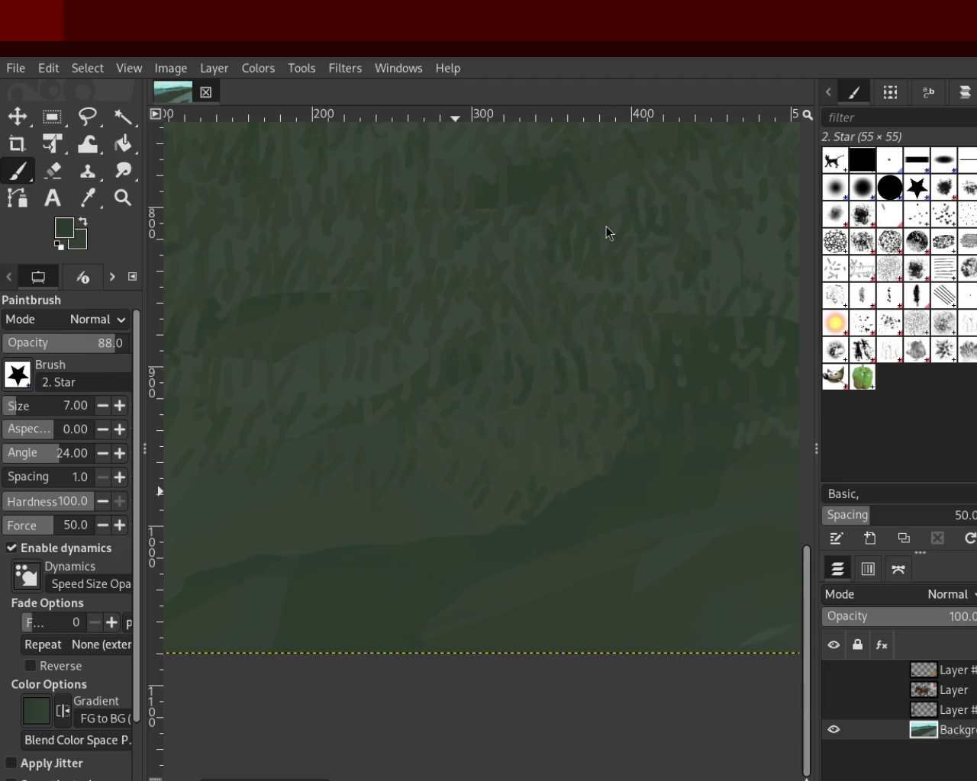
Step: Reframe the grass strokes and paint more using a slightly darker green
{"action": "left_click", "coordinate": [122, 198]}
{"action": "left_click", "coordinate": [596, 373], "text": "ctrl"}
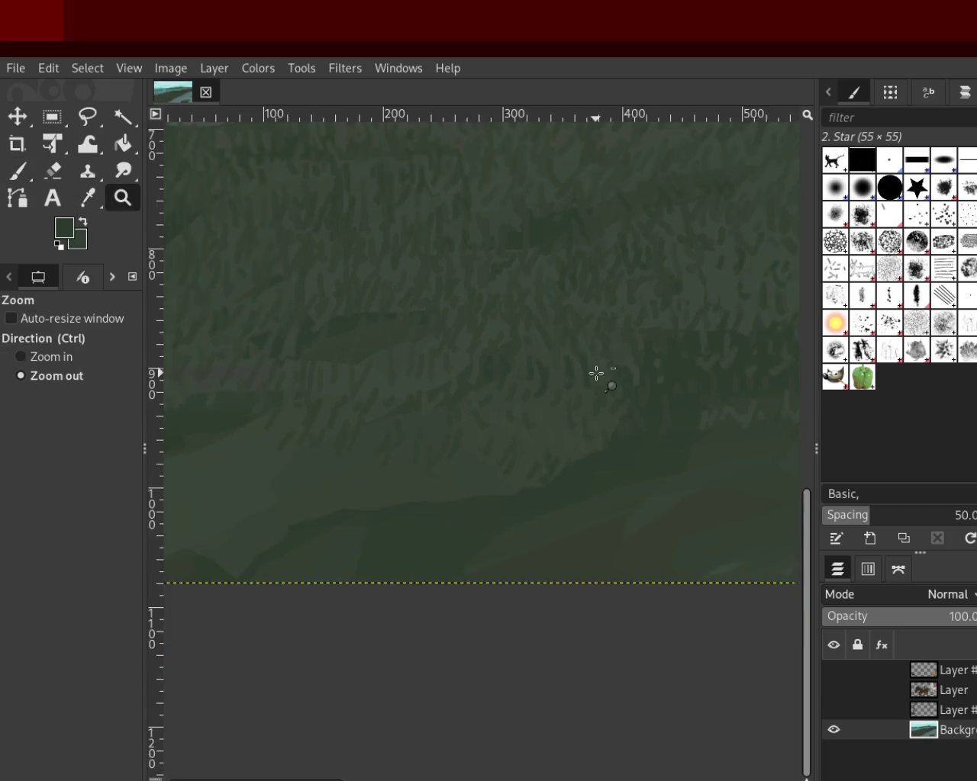
{"action": "left_click", "coordinate": [596, 373], "text": "ctrl"}
{"action": "left_click", "coordinate": [484, 378]}
{"action": "left_click", "coordinate": [483, 376]}
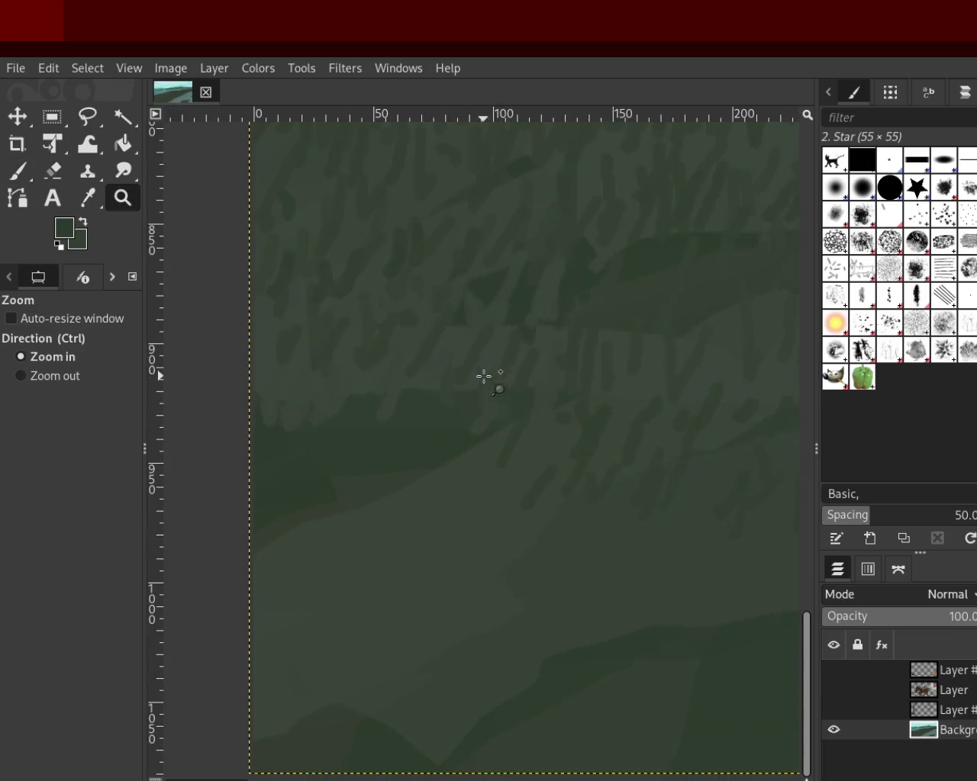
{"action": "left_click", "coordinate": [6, 179]}
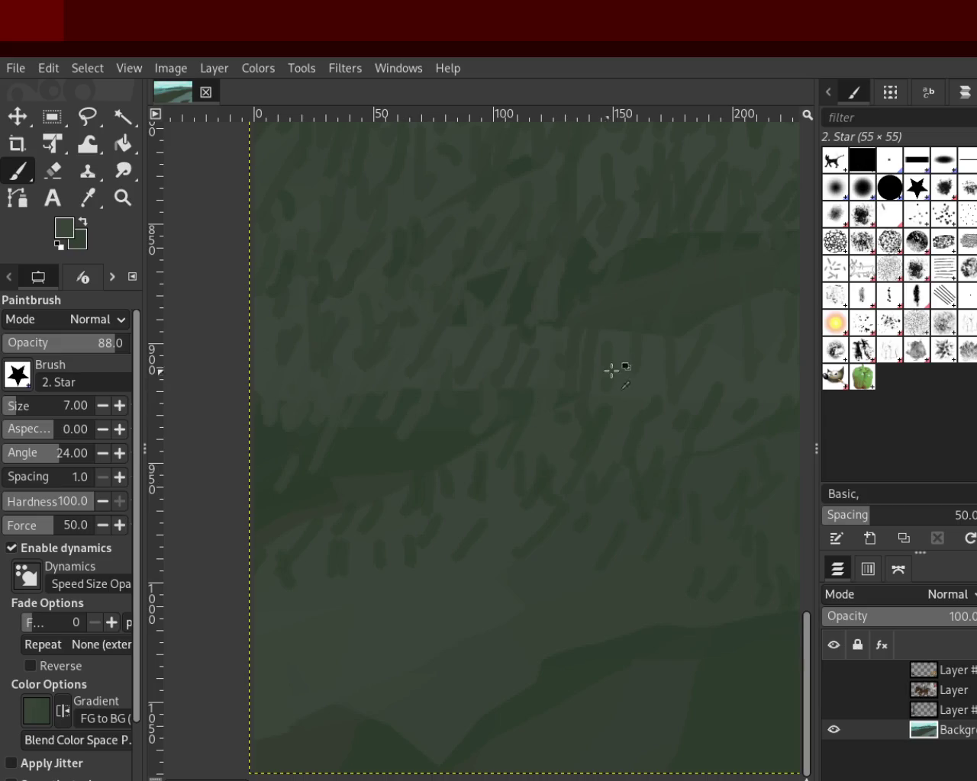
{"action": "left_click", "coordinate": [648, 253], "text": "ctrl"}
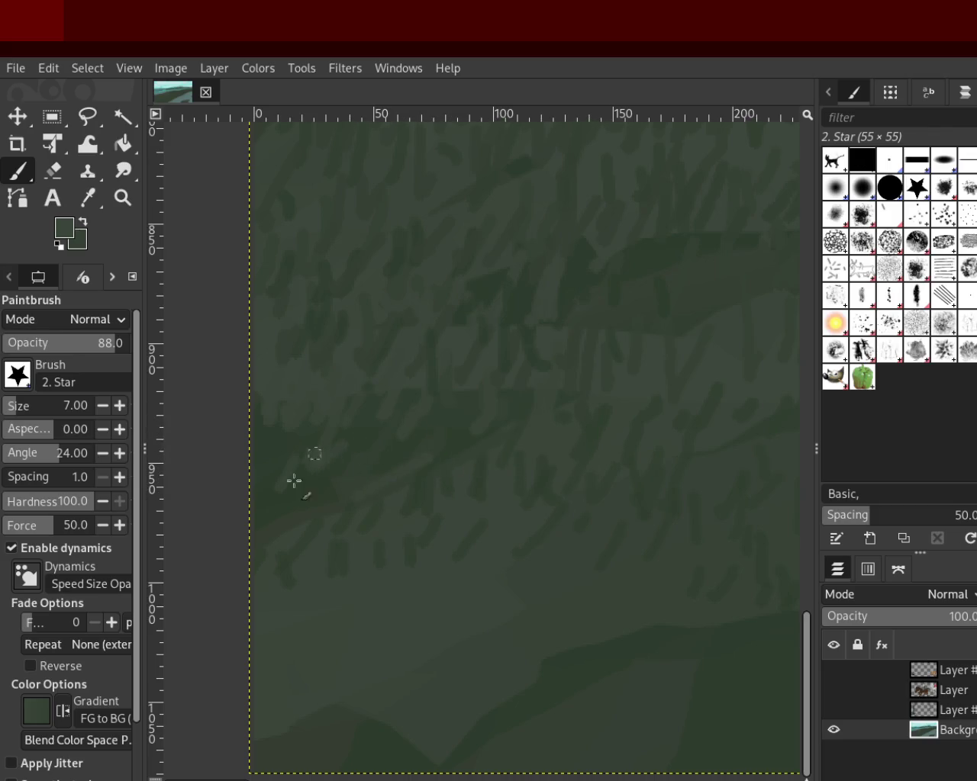
Step: Reframe the slope and paint more short dark grass strokes
{"action": "left_click", "coordinate": [127, 205]}
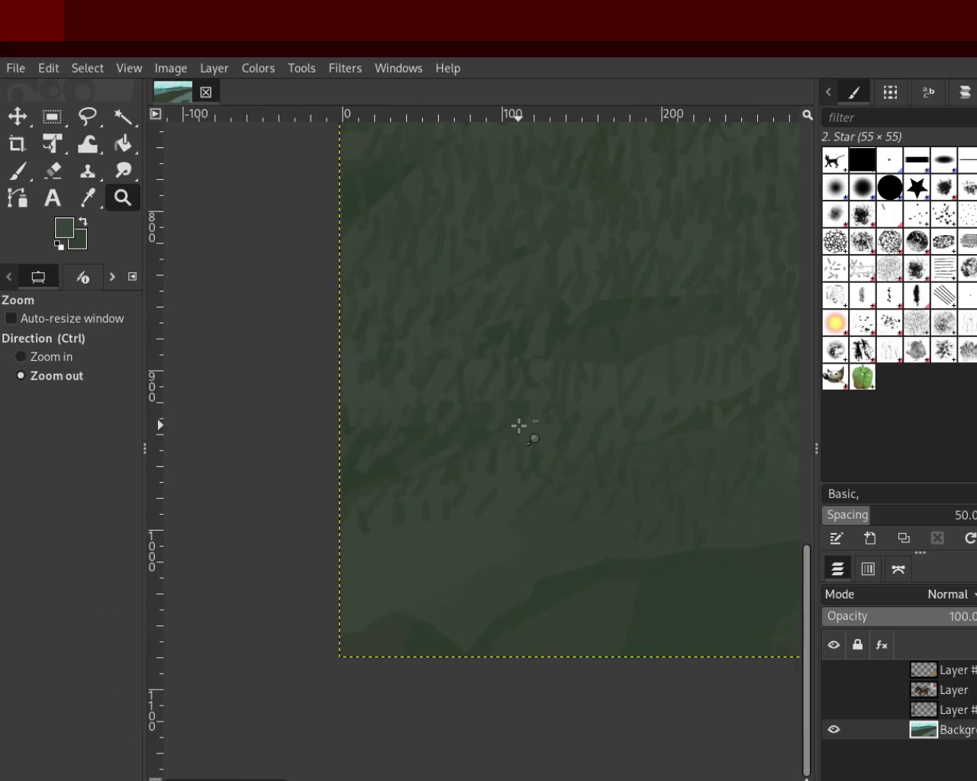
{"action": "left_click", "coordinate": [519, 425], "text": "ctrl"}
{"action": "left_click", "coordinate": [549, 402]}
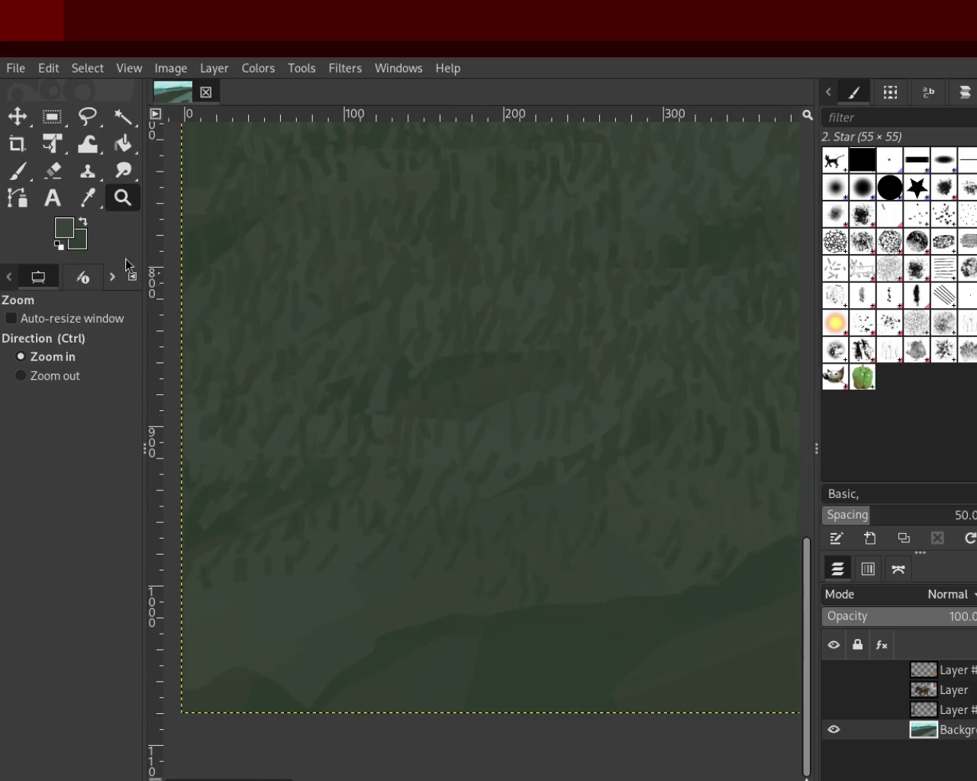
{"action": "left_click", "coordinate": [17, 170]}
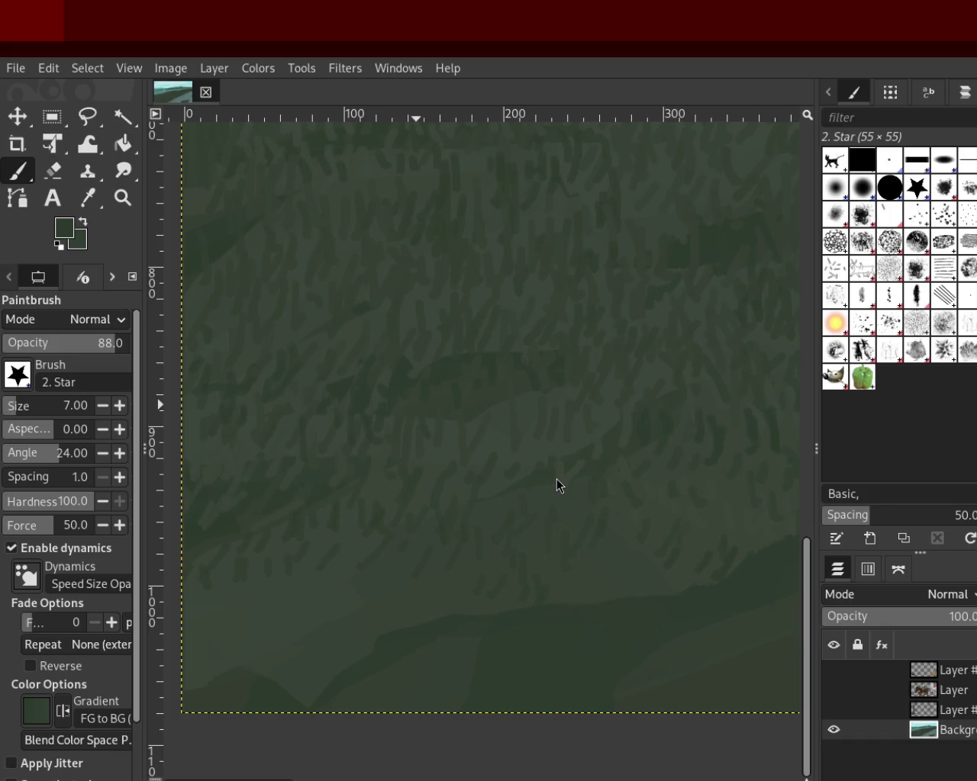
Step: Zoom in on the grass along the ridge and paint strokes there
{"action": "left_click", "coordinate": [122, 197]}
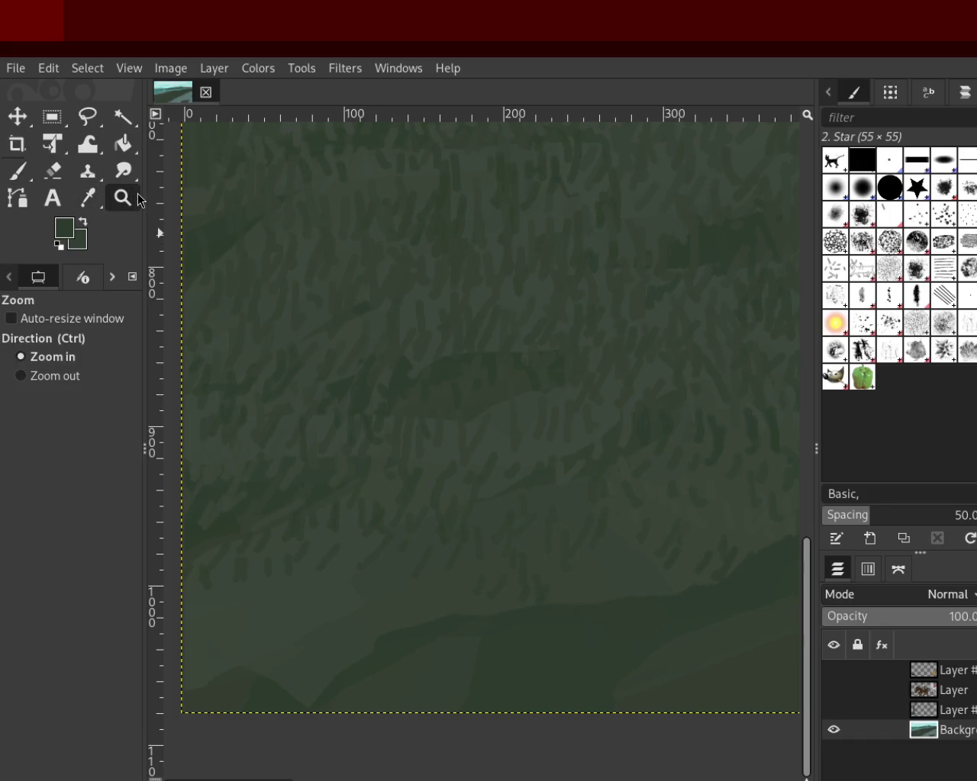
{"action": "left_click", "coordinate": [314, 424], "text": "ctrl"}
{"action": "left_click", "coordinate": [314, 424], "text": "ctrl"}
{"action": "left_click", "coordinate": [336, 418], "text": "ctrl"}
{"action": "left_click", "coordinate": [370, 338]}
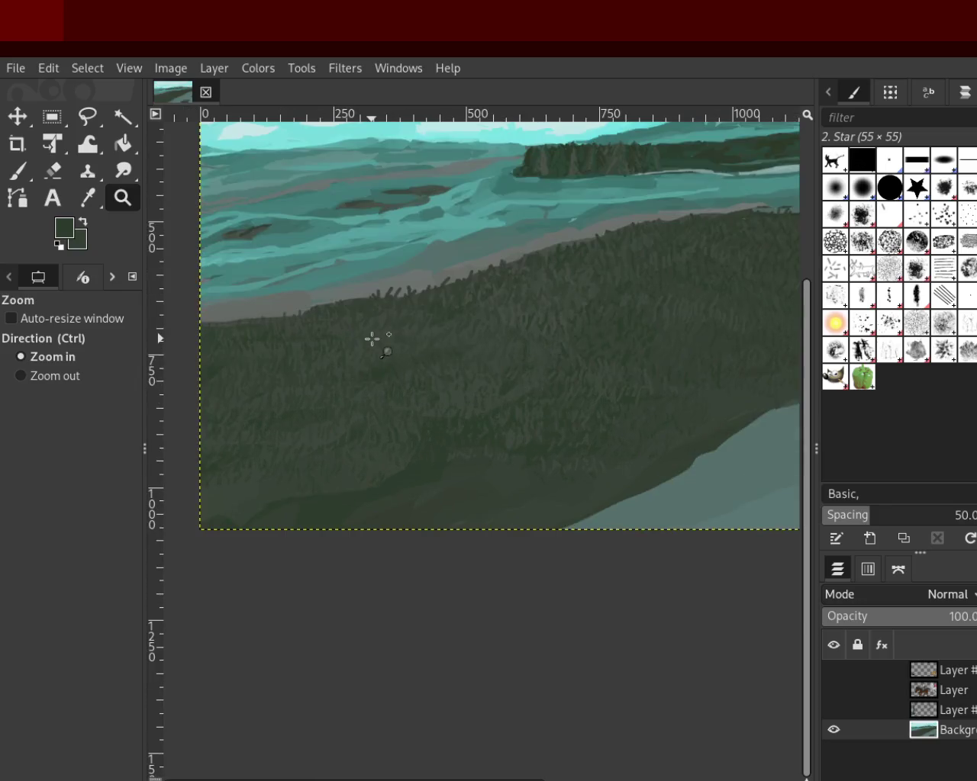
{"action": "left_click", "coordinate": [372, 338]}
{"action": "left_click", "coordinate": [372, 338]}
{"action": "left_click", "coordinate": [17, 198]}
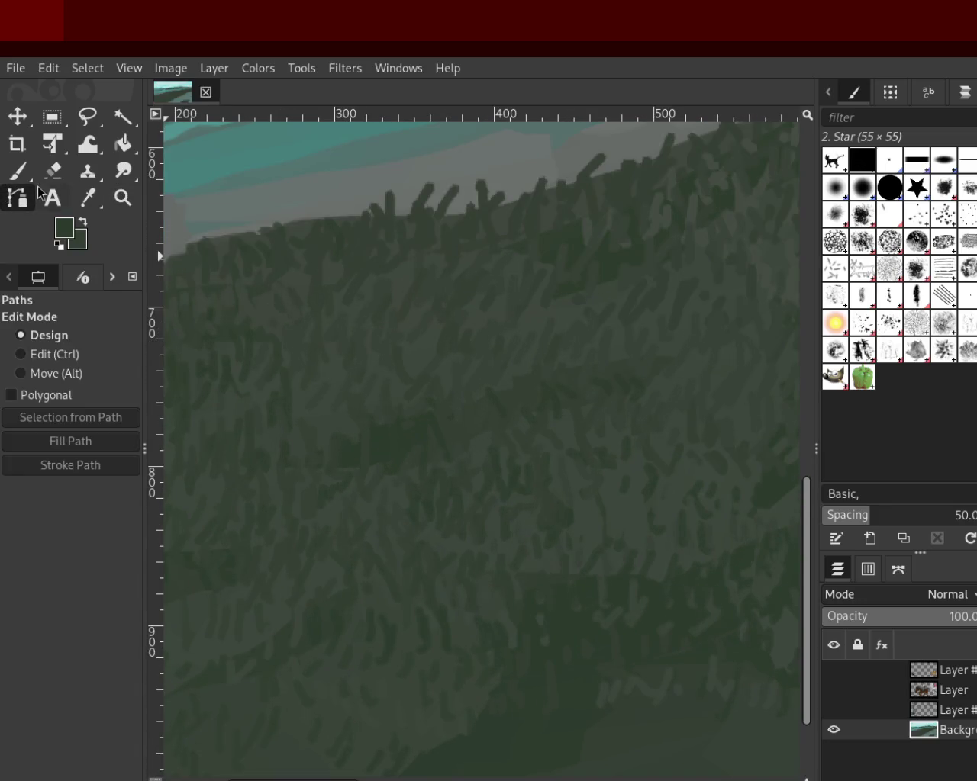
{"action": "left_click", "coordinate": [17, 170]}
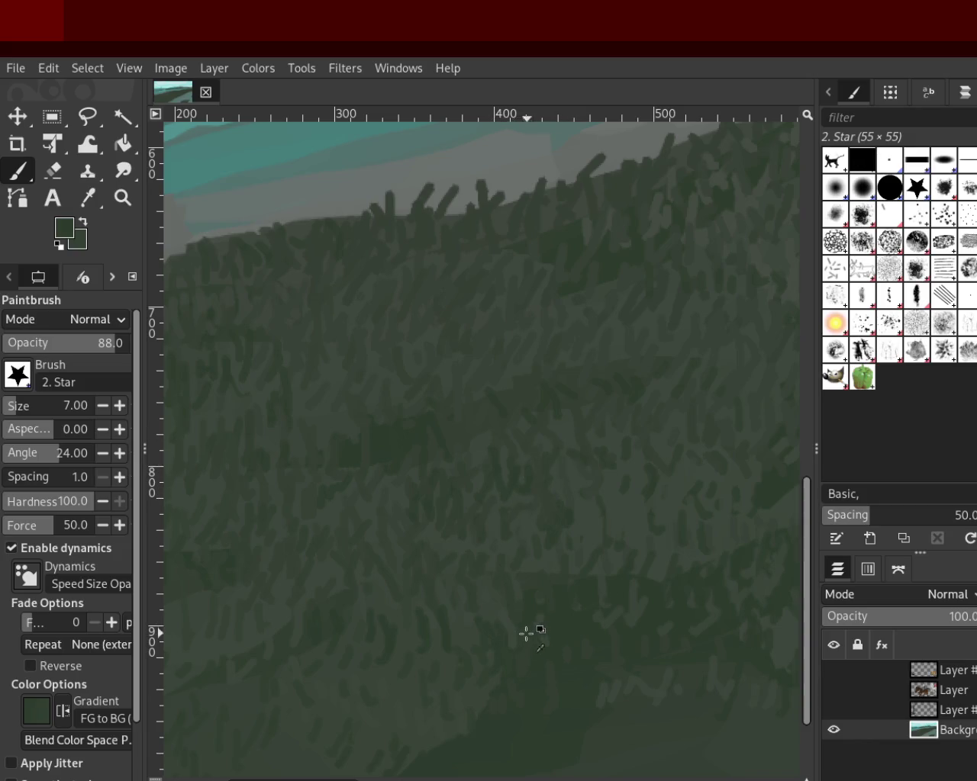
{"action": "left_click", "coordinate": [122, 171]}
Step: Zoom far out, then back in until the landscape fills the view
{"action": "left_click", "coordinate": [122, 197]}
{"action": "left_click", "coordinate": [458, 359], "text": "ctrl"}
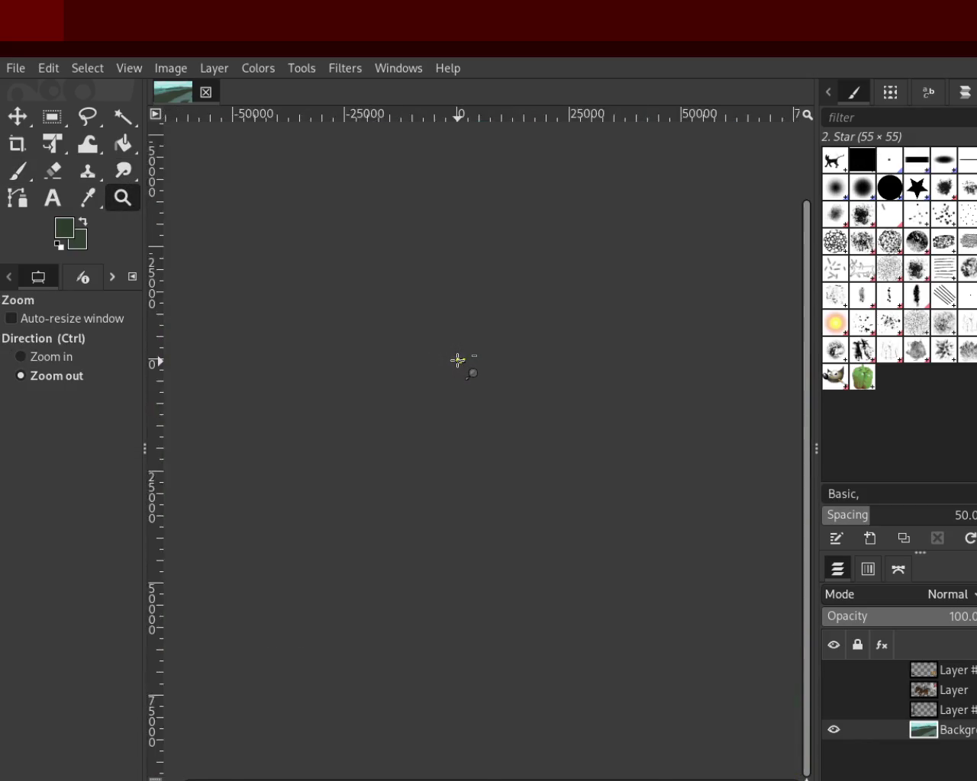
{"action": "left_click", "coordinate": [460, 360]}
{"action": "left_click", "coordinate": [463, 360]}
{"action": "left_click", "coordinate": [465, 362]}
{"action": "left_click", "coordinate": [467, 363]}
{"action": "left_click", "coordinate": [480, 367]}
{"action": "left_click", "coordinate": [496, 368]}
{"action": "left_click", "coordinate": [496, 368]}
{"action": "left_click", "coordinate": [496, 369]}
{"action": "left_click", "coordinate": [496, 368]}
{"action": "left_click", "coordinate": [496, 369]}
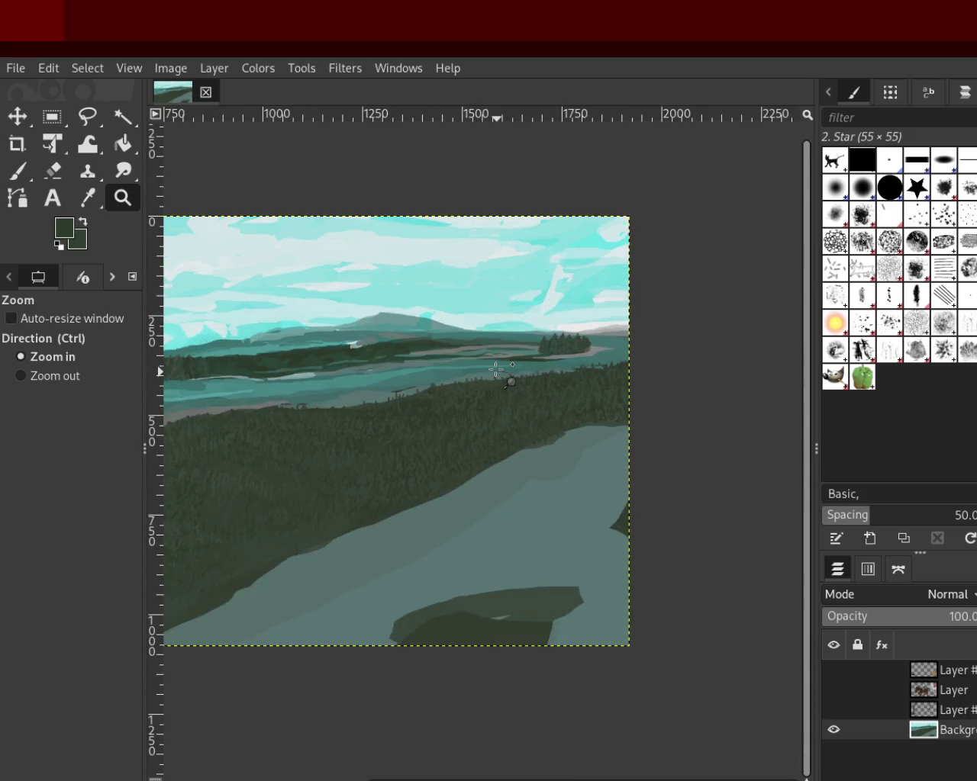
{"action": "left_click", "coordinate": [496, 368]}
{"action": "left_click", "coordinate": [496, 369]}
Step: Zoom close on the distant shoreline and dark wooded strip, then paint
{"action": "left_click", "coordinate": [496, 372]}
{"action": "left_click", "coordinate": [519, 364]}
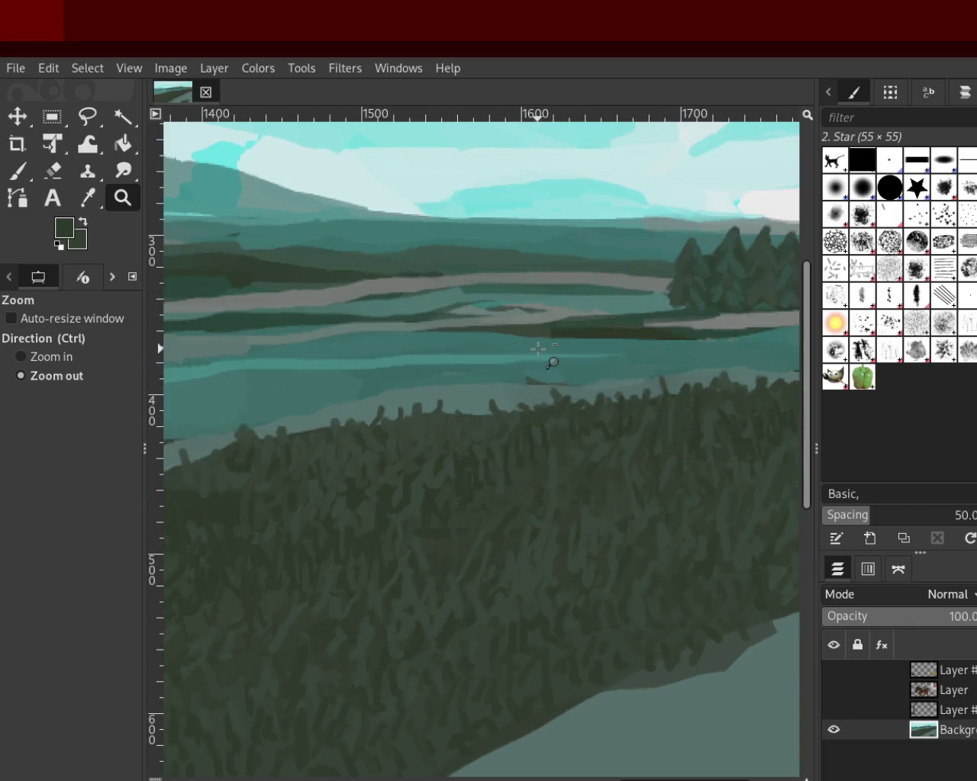
{"action": "left_click", "coordinate": [544, 353], "text": "ctrl"}
{"action": "left_click", "coordinate": [538, 349], "text": "ctrl"}
{"action": "left_click", "coordinate": [540, 350], "text": "ctrl"}
{"action": "left_click", "coordinate": [603, 363]}
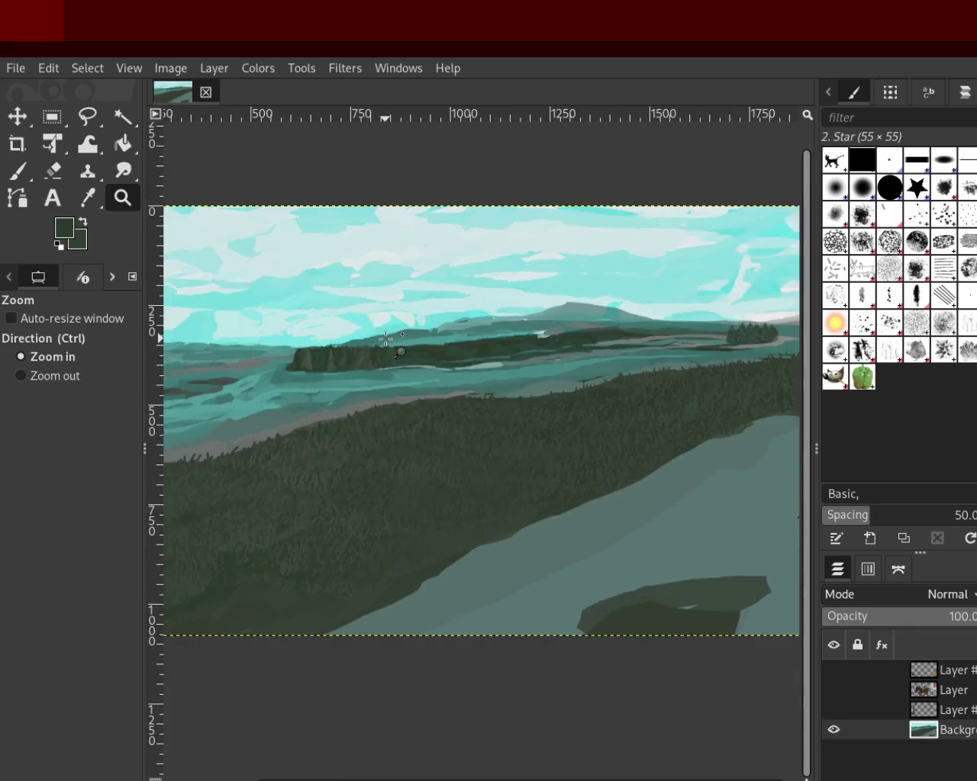
{"action": "left_click", "coordinate": [594, 384]}
{"action": "left_click", "coordinate": [594, 384]}
{"action": "left_click", "coordinate": [711, 331]}
{"action": "left_click", "coordinate": [263, 399], "text": "ctrl"}
{"action": "left_click", "coordinate": [523, 366]}
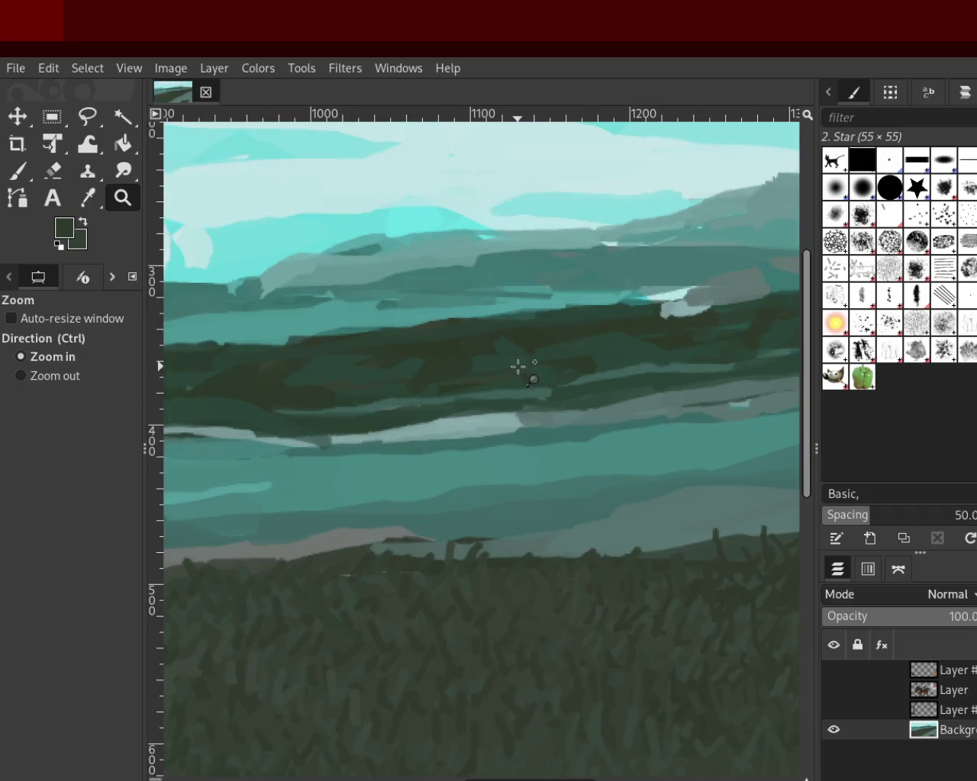
{"action": "left_click", "coordinate": [476, 376], "text": "ctrl"}
{"action": "left_click", "coordinate": [476, 376]}
{"action": "left_click", "coordinate": [709, 342]}
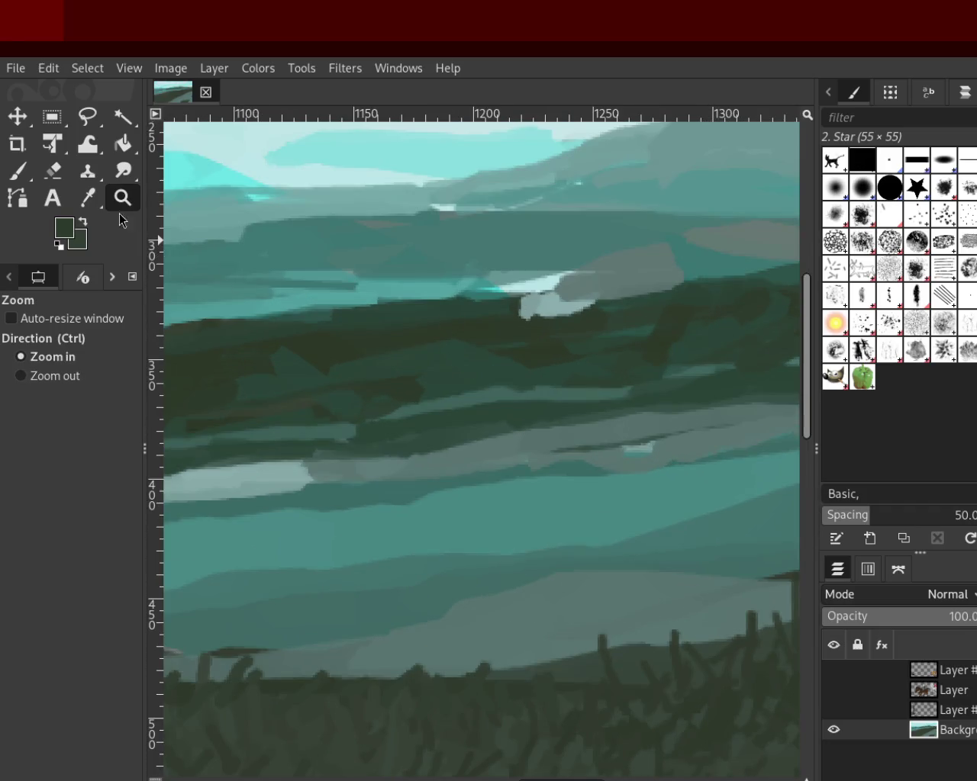
{"action": "left_click", "coordinate": [18, 171]}
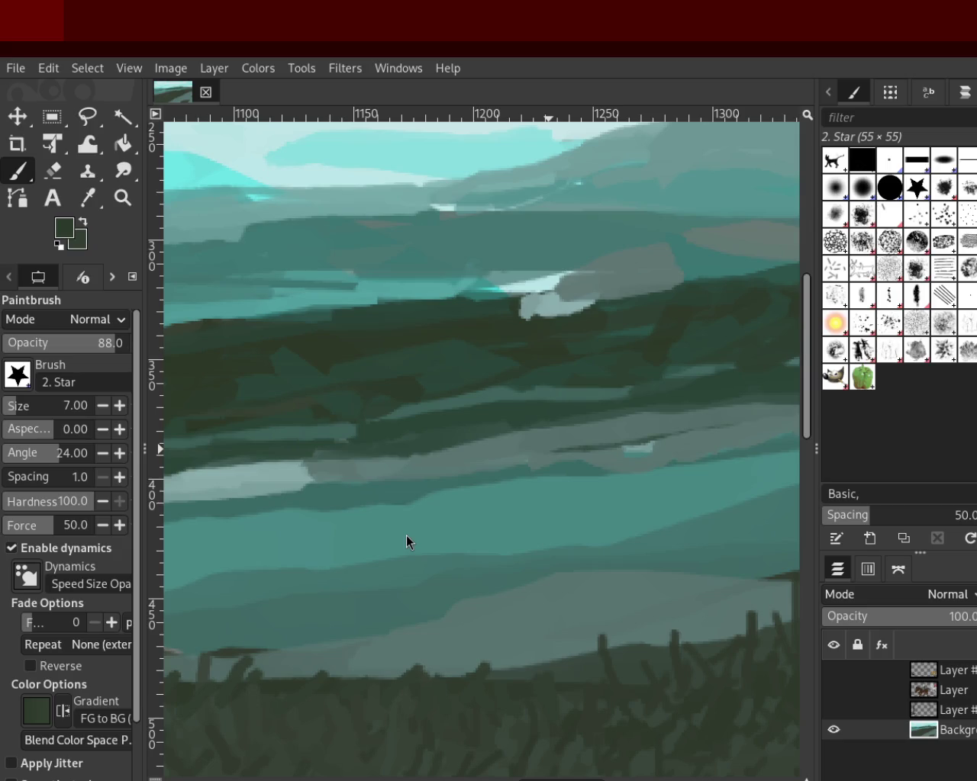
{"action": "left_click", "coordinate": [122, 197]}
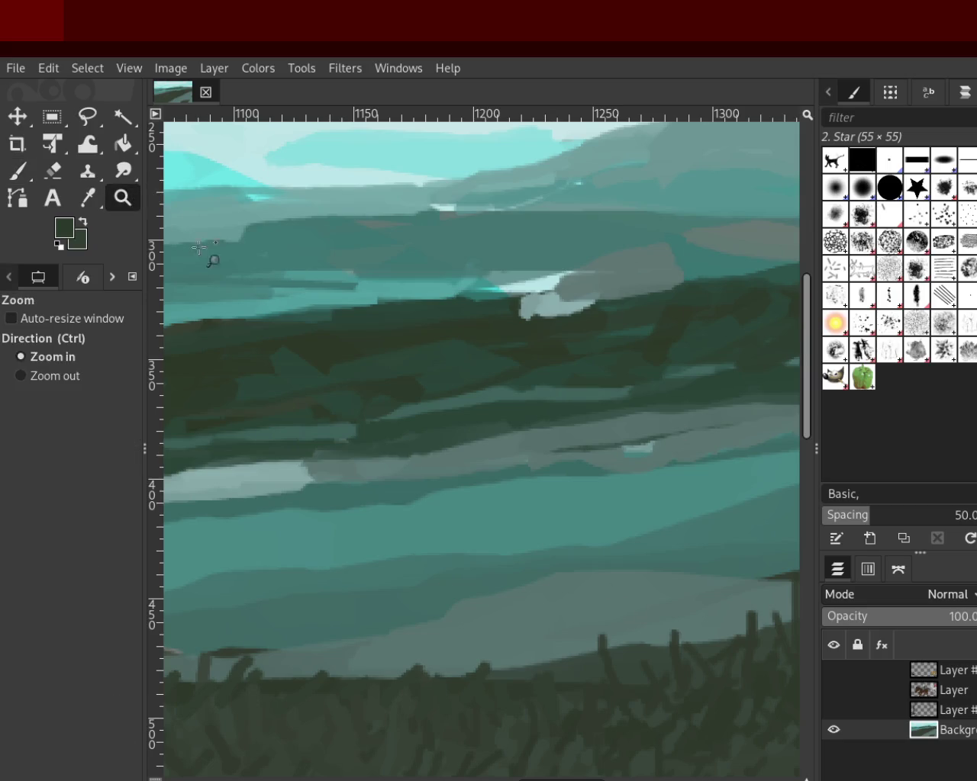
Step: Zoom out from the distant shore, then zoom back in on the grassy slope
{"action": "left_click", "coordinate": [528, 436], "text": "ctrl"}
{"action": "left_click", "coordinate": [529, 437], "text": "ctrl"}
{"action": "left_click", "coordinate": [529, 437], "text": "ctrl"}
{"action": "left_click", "coordinate": [534, 436], "text": "ctrl"}
{"action": "left_click", "coordinate": [545, 420]}
{"action": "left_click", "coordinate": [597, 487], "text": "ctrl"}
{"action": "left_click", "coordinate": [597, 486], "text": "ctrl"}
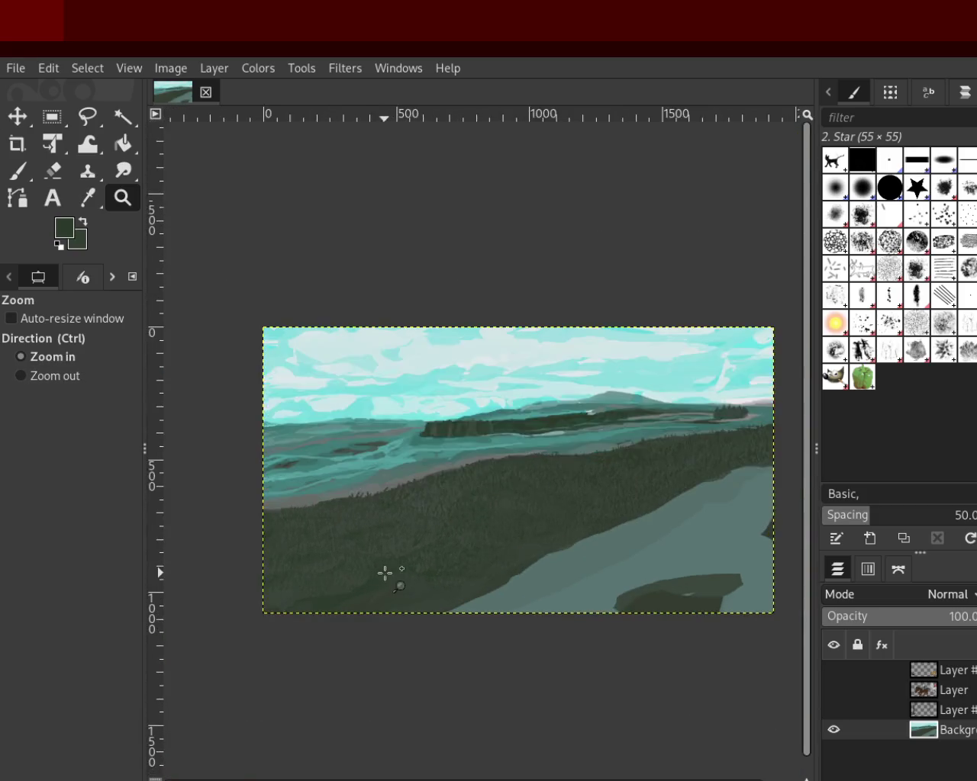
{"action": "left_click", "coordinate": [386, 574]}
{"action": "left_click", "coordinate": [331, 612]}
{"action": "left_click", "coordinate": [305, 587]}
{"action": "left_click", "coordinate": [279, 563]}
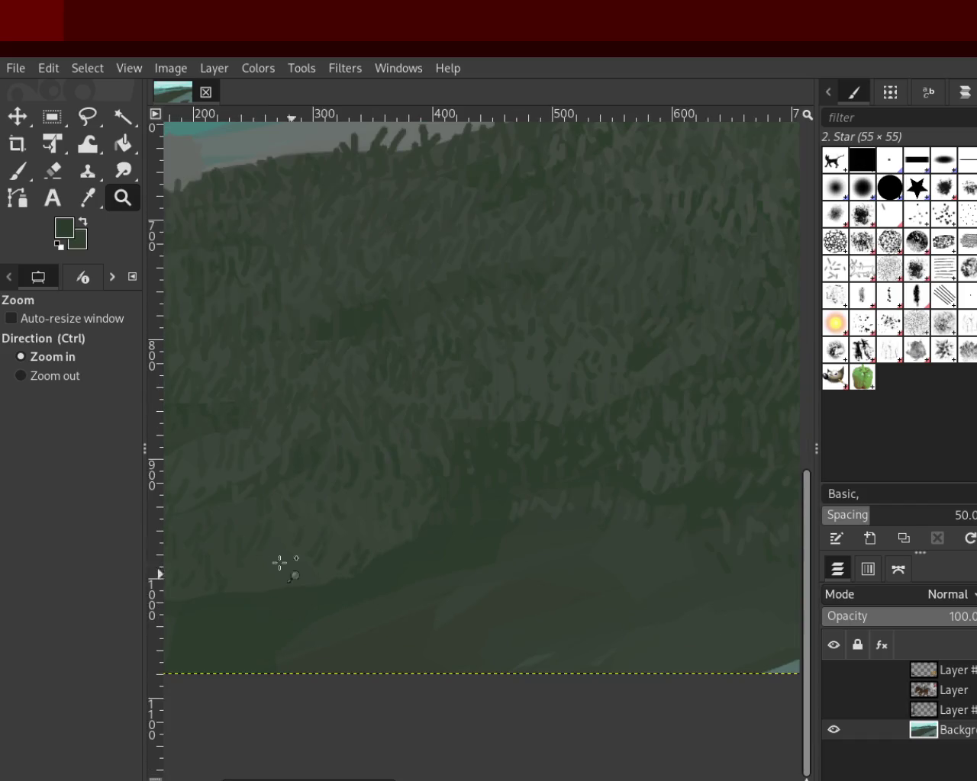
{"action": "left_click", "coordinate": [17, 170]}
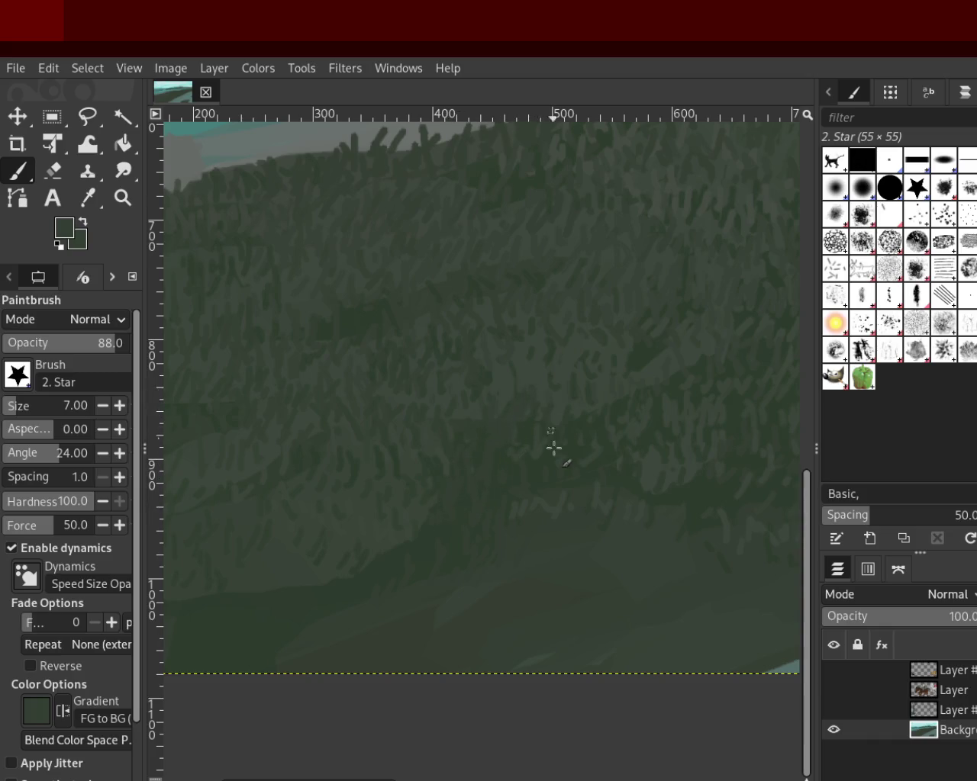
Step: Zoom out and back in until the whole lake landscape fits the window
{"action": "left_click", "coordinate": [122, 200]}
{"action": "left_click", "coordinate": [501, 415], "text": "ctrl"}
{"action": "left_click", "coordinate": [503, 416], "text": "ctrl"}
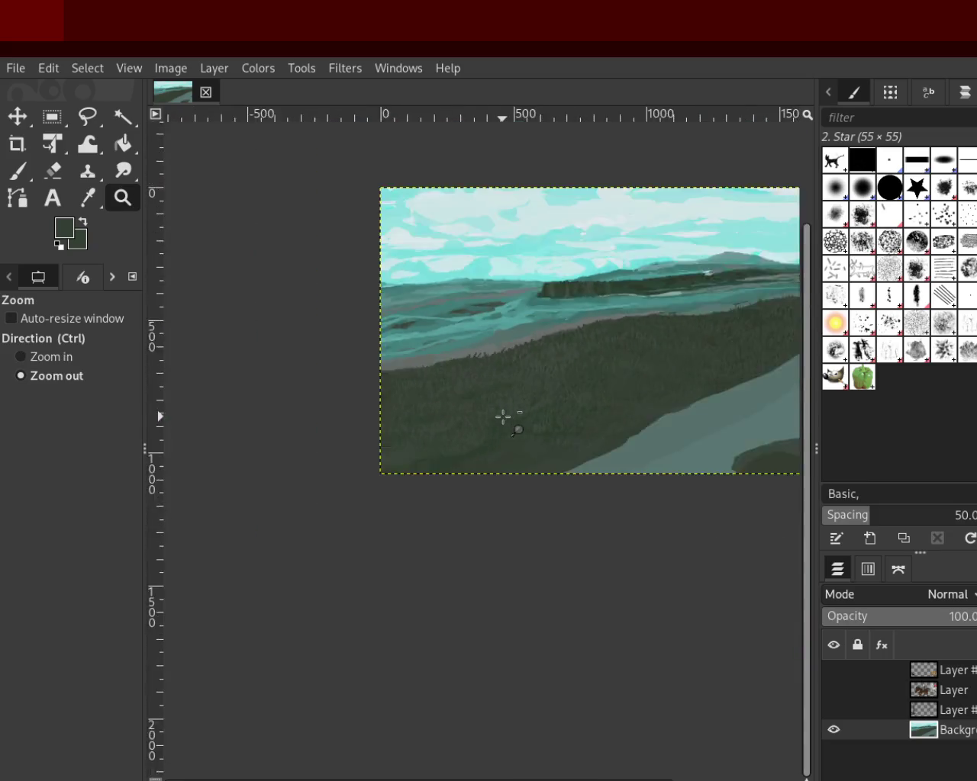
{"action": "left_click", "coordinate": [503, 417], "text": "ctrl"}
{"action": "left_click", "coordinate": [735, 366]}
{"action": "left_click", "coordinate": [734, 366], "text": "ctrl"}
{"action": "left_click", "coordinate": [538, 377]}
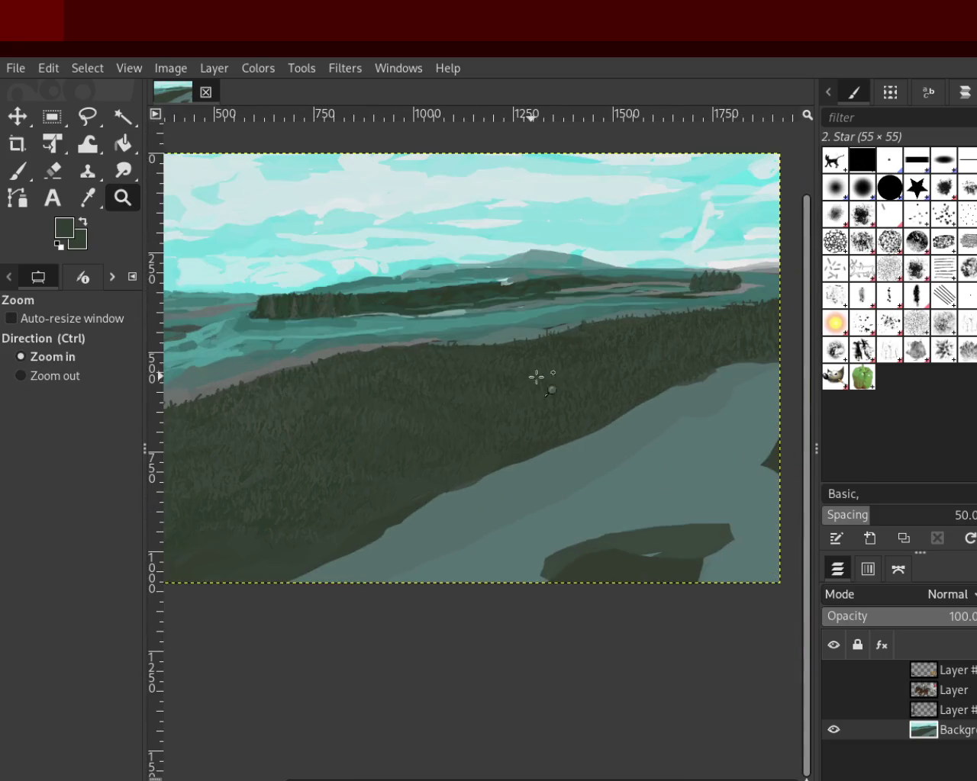
{"action": "left_click", "coordinate": [670, 398]}
{"action": "left_click", "coordinate": [670, 399], "text": "ctrl"}
{"action": "left_click", "coordinate": [653, 394]}
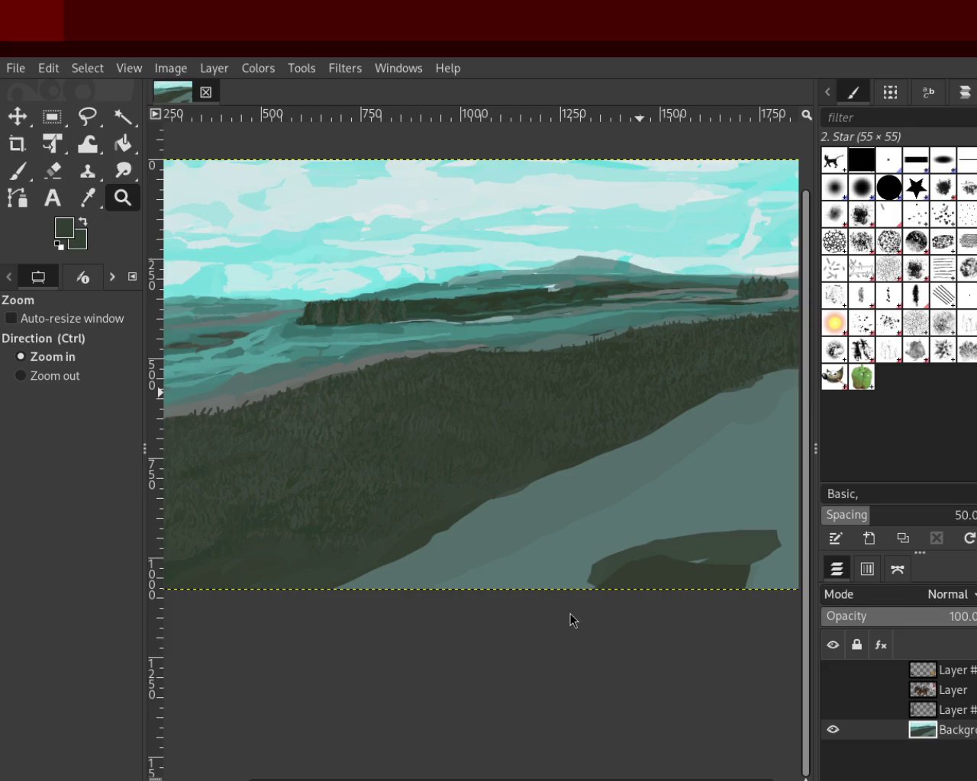
{"action": "key", "text": "ctrl"}
Step: Zoom in close on the grass and sample a slightly different dark green as the Paintbrush colour
{"action": "left_click", "coordinate": [443, 526]}
{"action": "left_click", "coordinate": [443, 526]}
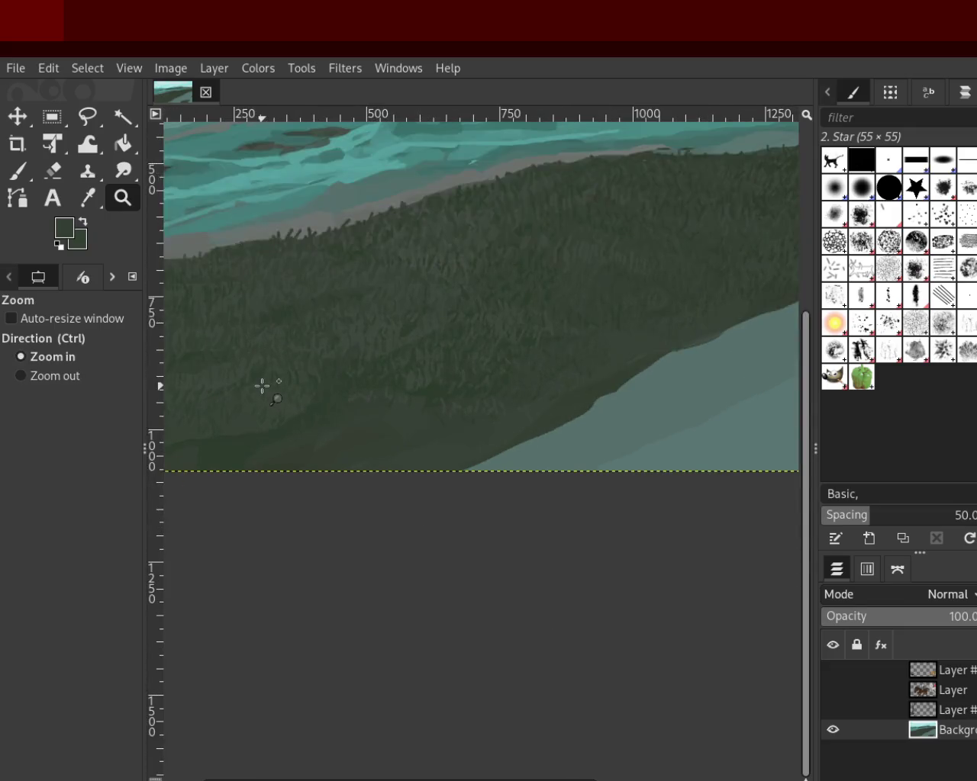
{"action": "left_click", "coordinate": [262, 386]}
{"action": "left_click", "coordinate": [262, 386]}
{"action": "key", "text": "p"}
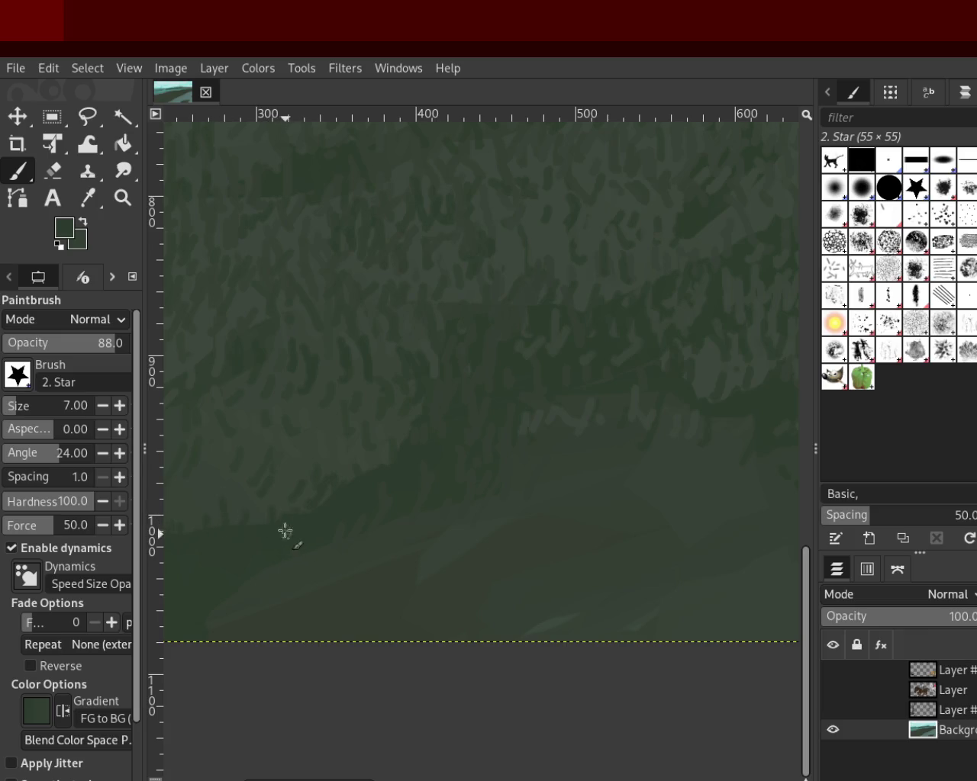
{"action": "left_click", "coordinate": [320, 414], "text": "ctrl"}
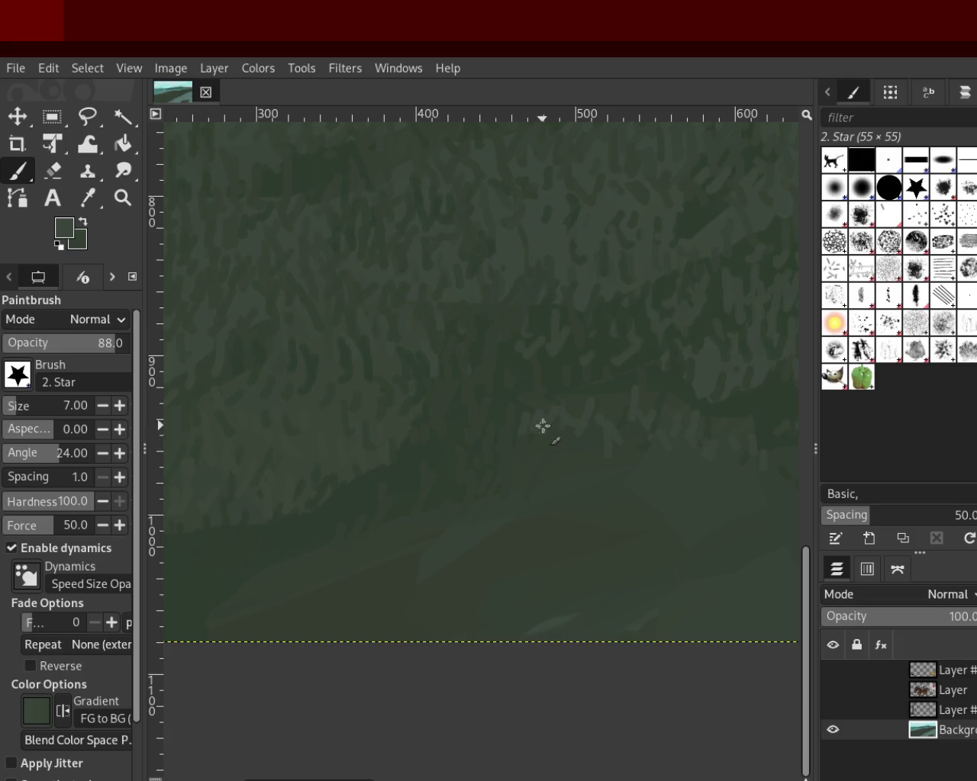
{"action": "left_click", "coordinate": [426, 411], "text": "ctrl"}
{"action": "left_click", "coordinate": [426, 411], "text": "ctrl"}
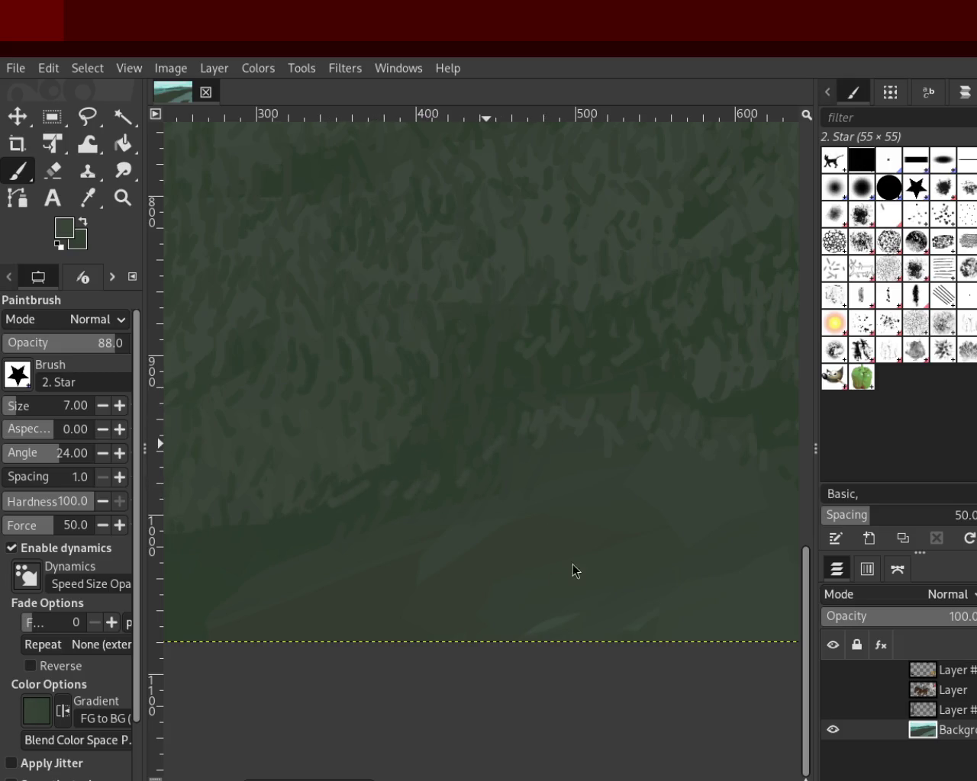
{"action": "left_click", "coordinate": [634, 291], "text": "ctrl"}
{"action": "left_click", "coordinate": [634, 291], "text": "ctrl"}
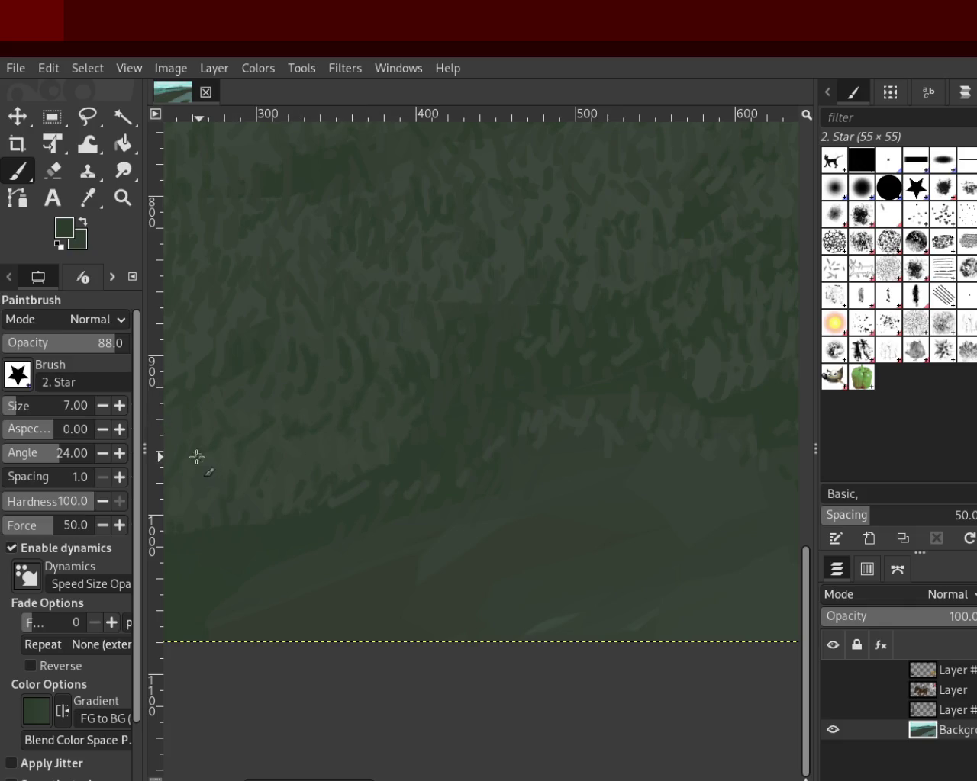
Step: Zoom in on the lower-left part of the grassy slope
{"action": "key", "text": "z"}
{"action": "left_click", "coordinate": [577, 345], "text": "ctrl"}
{"action": "left_click", "coordinate": [576, 345], "text": "ctrl"}
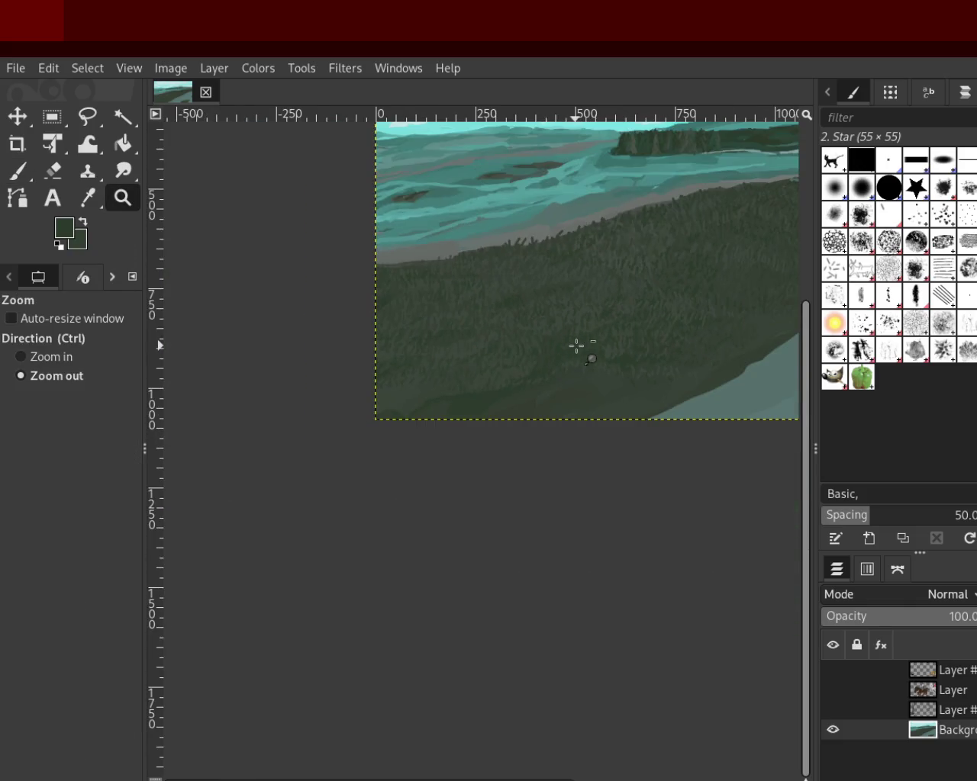
{"action": "left_click", "coordinate": [475, 379]}
{"action": "left_click", "coordinate": [364, 416]}
{"action": "left_click", "coordinate": [364, 425]}
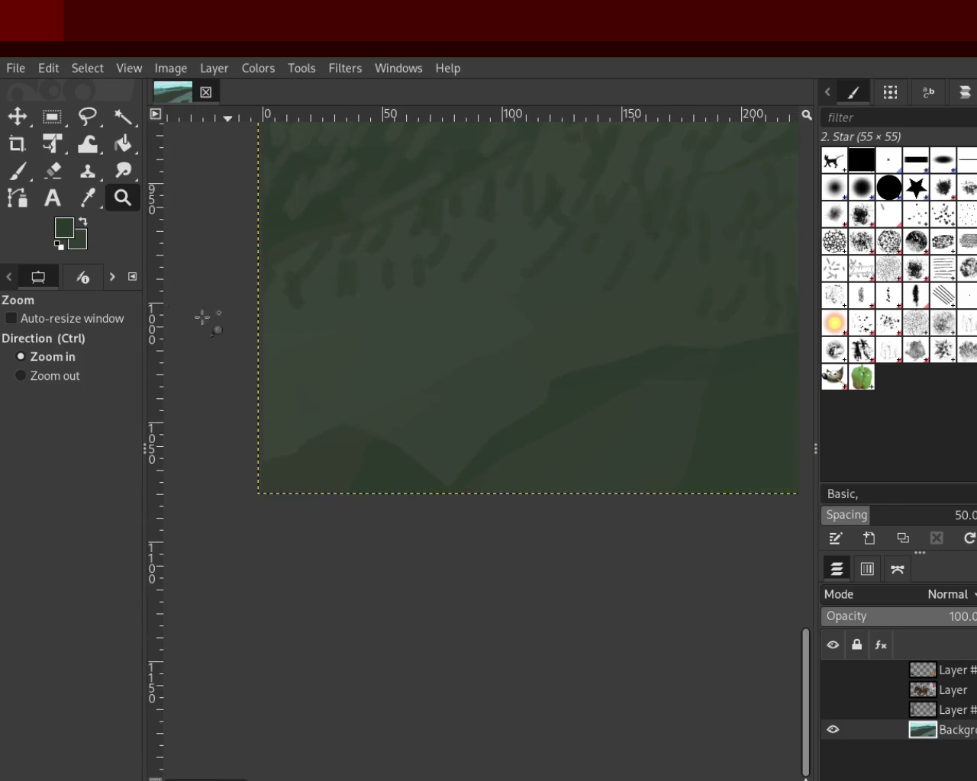
Step: Paint dark grass blades across the lower-left slope and undo an accidental guide
{"action": "left_click", "coordinate": [3, 171]}
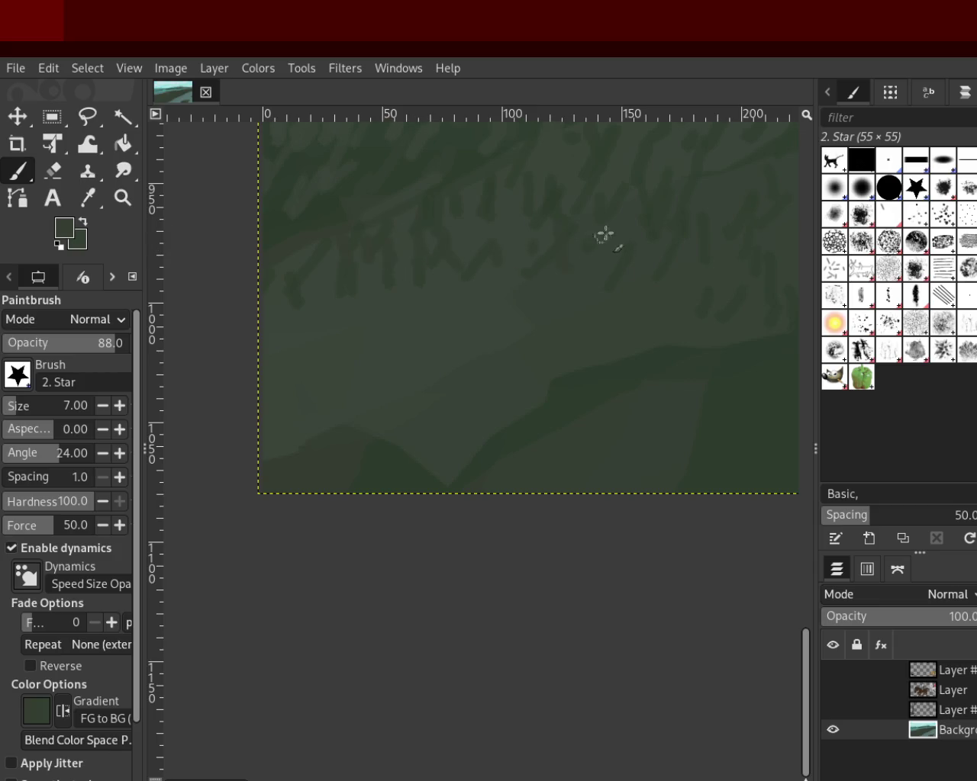
{"action": "mouse_move", "coordinate": [610, 311]}
{"action": "left_mouse_down"}
{"action": "mouse_move", "coordinate": [524, 298]}
{"action": "mouse_move", "coordinate": [447, 336]}
{"action": "mouse_move", "coordinate": [366, 307]}
{"action": "mouse_move", "coordinate": [272, 353]}
{"action": "left_mouse_up"}
{"action": "left_click_drag", "start_coordinate": [672, 116], "coordinate": [613, 205]}
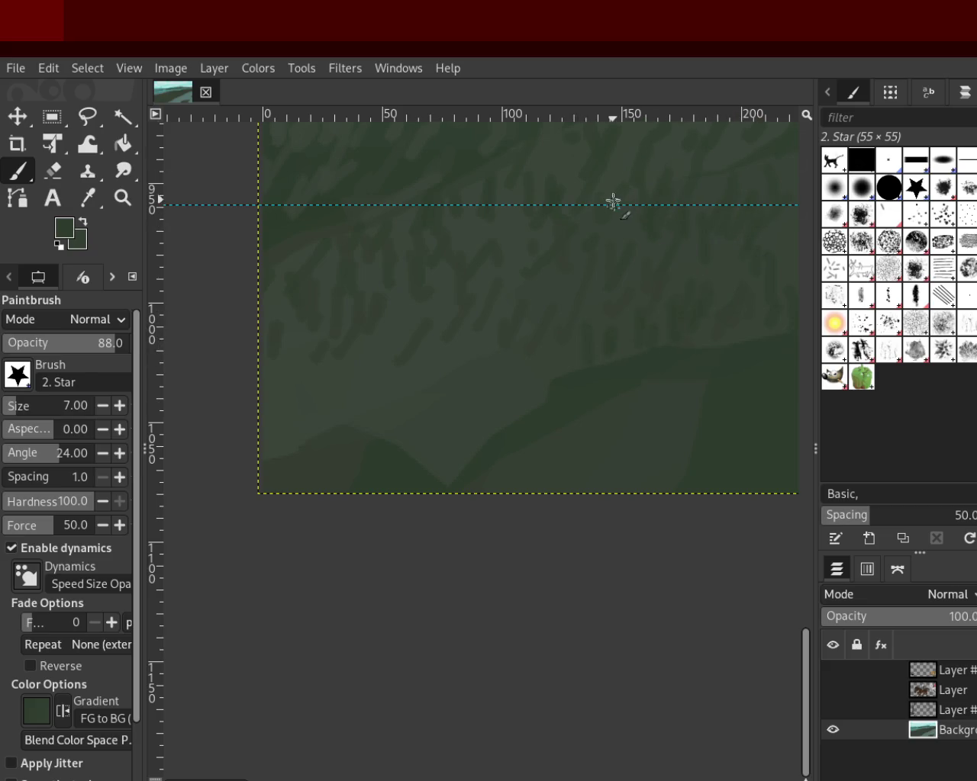
{"action": "key", "text": "ctrl+z"}
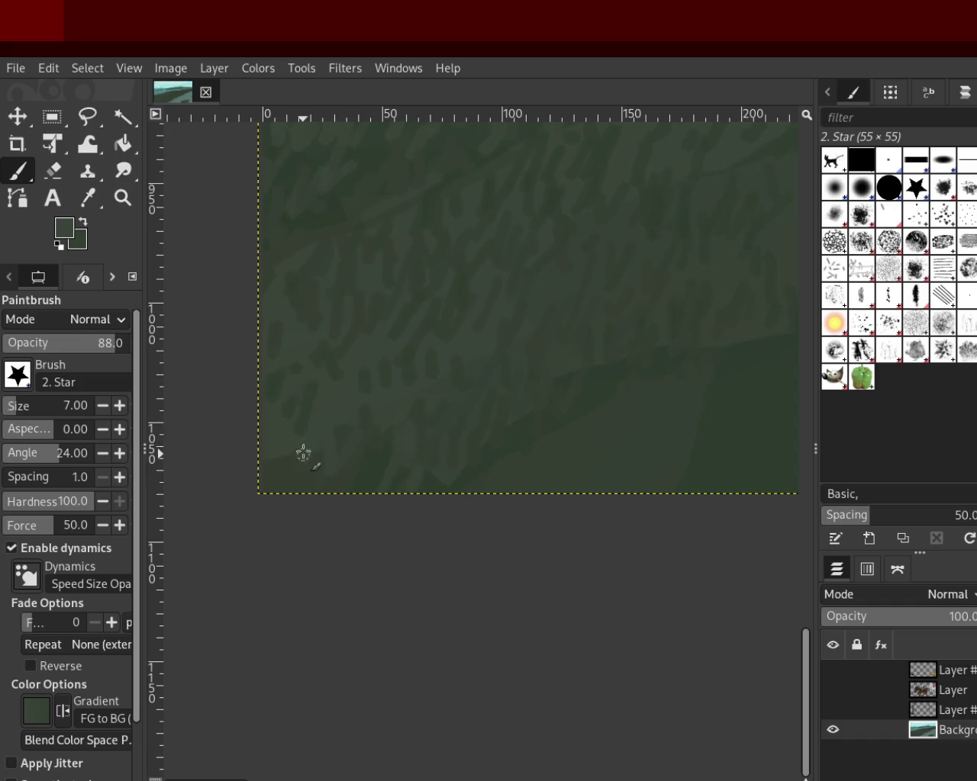
Step: Frame the grass above the pale shoreline and paint more blade strokes with the Paintbrush
{"action": "left_click", "coordinate": [122, 198]}
{"action": "scroll", "coordinate": [418, 429], "scroll_direction": "down", "scroll_amount": 10}
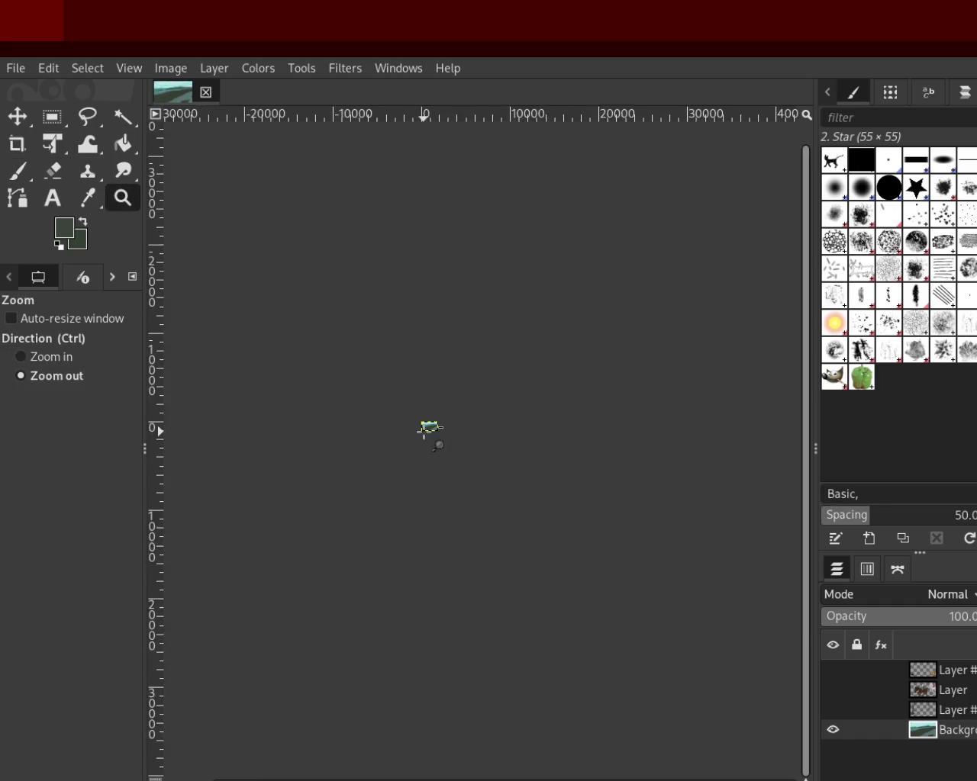
{"action": "scroll", "coordinate": [428, 428], "scroll_direction": "up", "scroll_amount": 1}
{"action": "scroll", "coordinate": [429, 427], "scroll_direction": "up", "scroll_amount": 1}
{"action": "scroll", "coordinate": [429, 427], "scroll_direction": "up", "scroll_amount": 2}
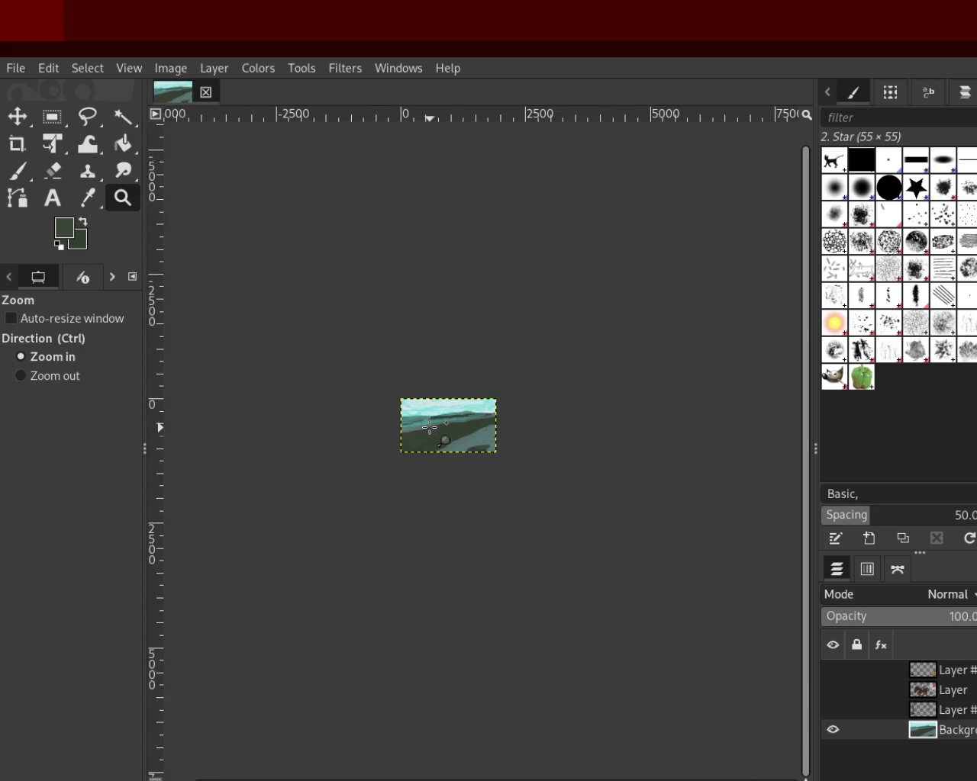
{"action": "scroll", "coordinate": [439, 443], "scroll_direction": "up", "scroll_amount": 3}
{"action": "scroll", "coordinate": [450, 462], "scroll_direction": "up", "scroll_amount": 2}
{"action": "scroll", "coordinate": [461, 484], "scroll_direction": "up", "scroll_amount": 2}
{"action": "scroll", "coordinate": [467, 494], "scroll_direction": "down", "scroll_amount": 1}
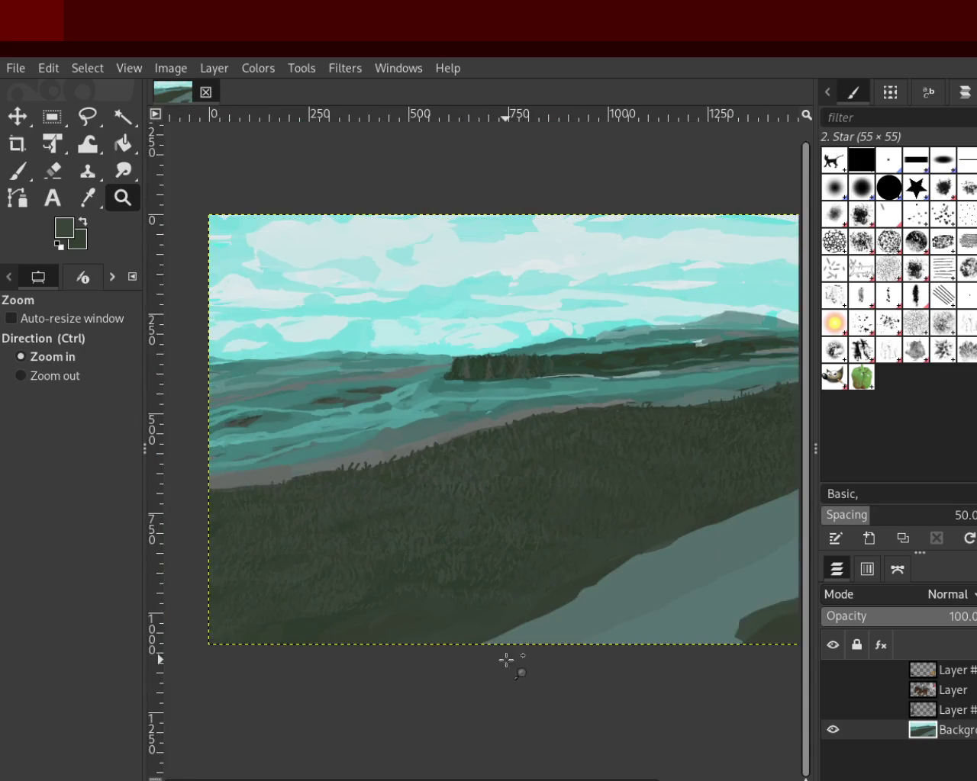
{"action": "scroll", "coordinate": [588, 465], "scroll_direction": "up", "scroll_amount": 1}
{"action": "scroll", "coordinate": [506, 561], "scroll_direction": "up", "scroll_amount": 2}
{"action": "scroll", "coordinate": [501, 559], "scroll_direction": "up", "scroll_amount": 2}
{"action": "scroll", "coordinate": [501, 559], "scroll_direction": "up", "scroll_amount": 1}
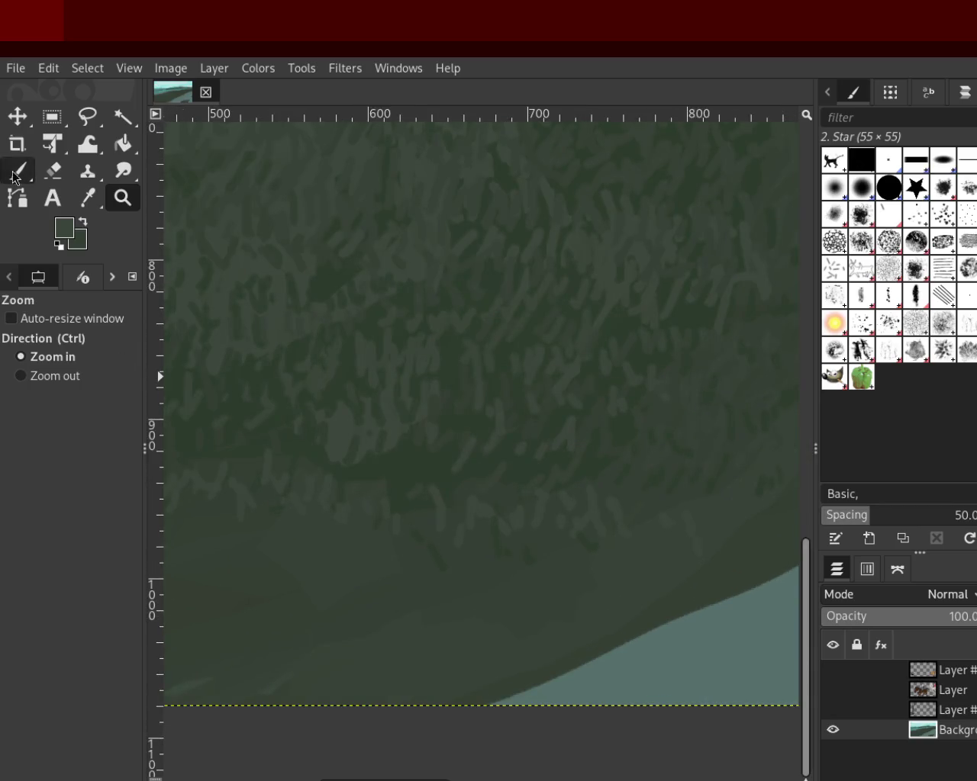
{"action": "key", "text": "p"}
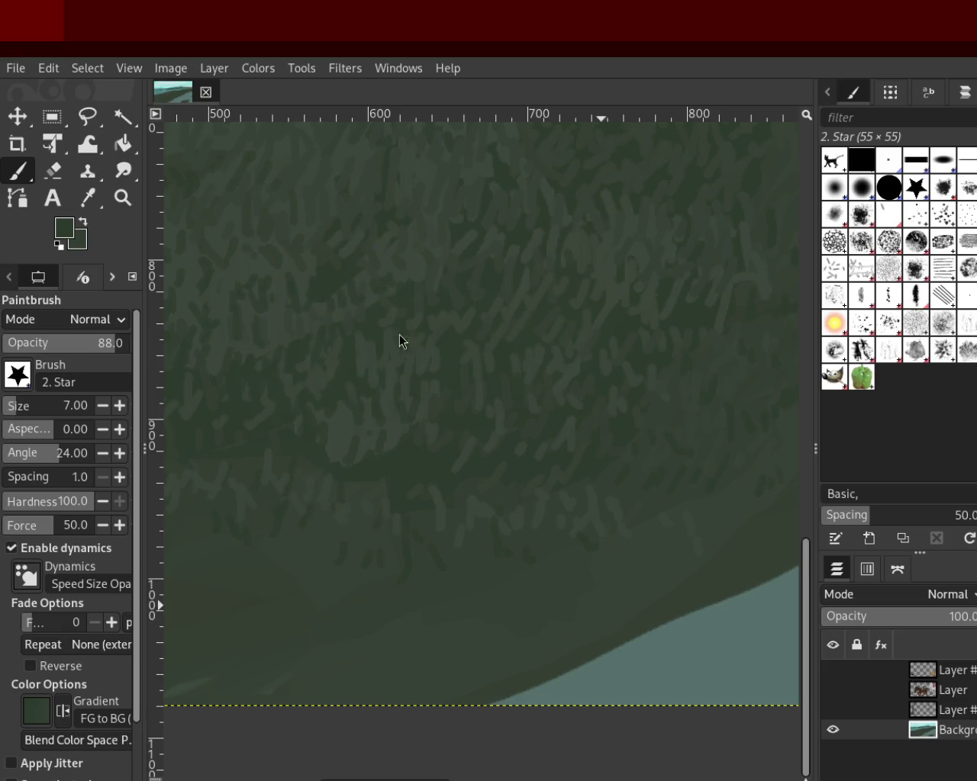
{"action": "left_click", "coordinate": [123, 198]}
Step: Zoom in close on the lower slope and paint more grass strokes
{"action": "left_click", "coordinate": [420, 358]}
{"action": "left_click", "coordinate": [425, 360]}
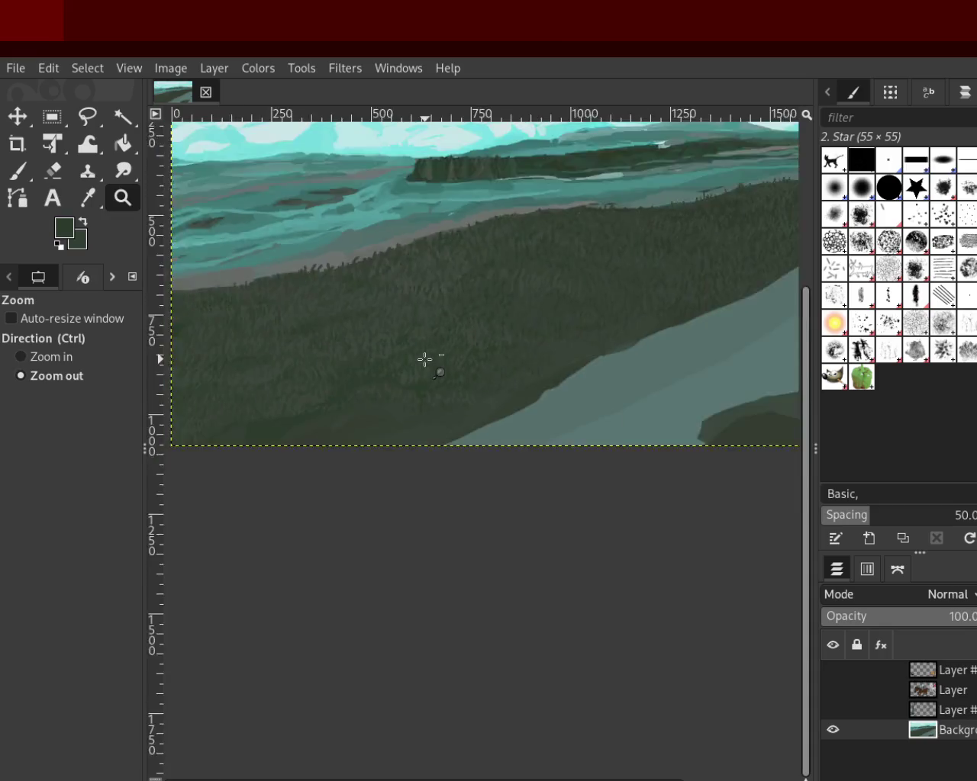
{"action": "left_click", "coordinate": [381, 405], "text": "ctrl"}
{"action": "left_click", "coordinate": [383, 406], "text": "ctrl"}
{"action": "left_click", "coordinate": [382, 407], "text": "ctrl"}
{"action": "key", "text": "p"}
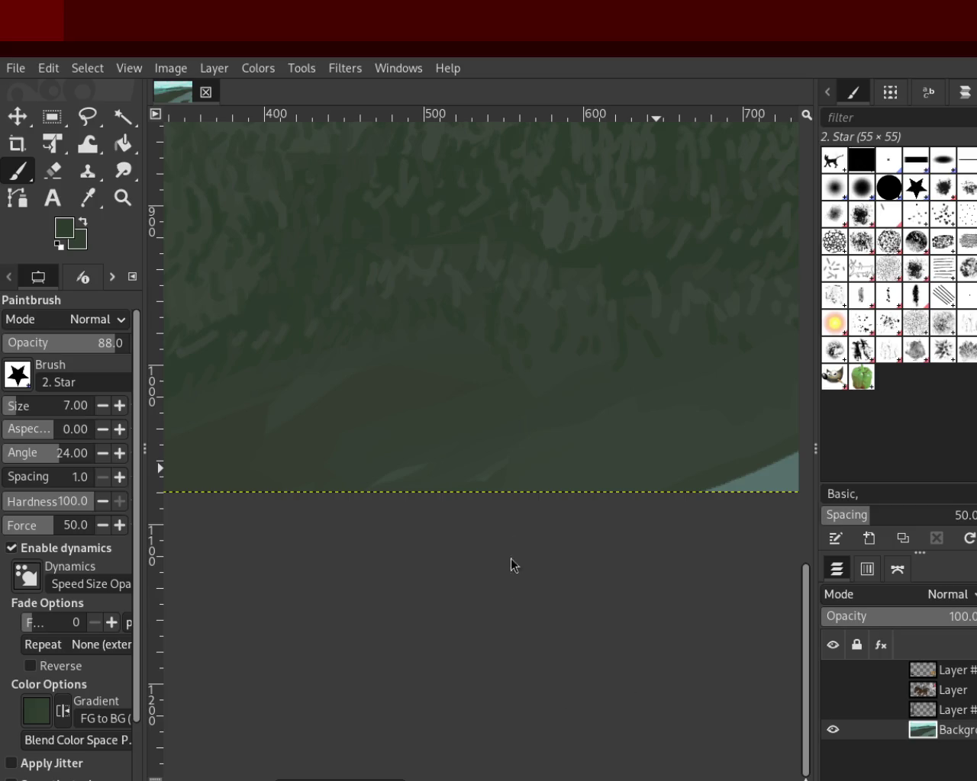
Step: Zoom out to view most of the landscape
{"action": "key", "text": "z"}
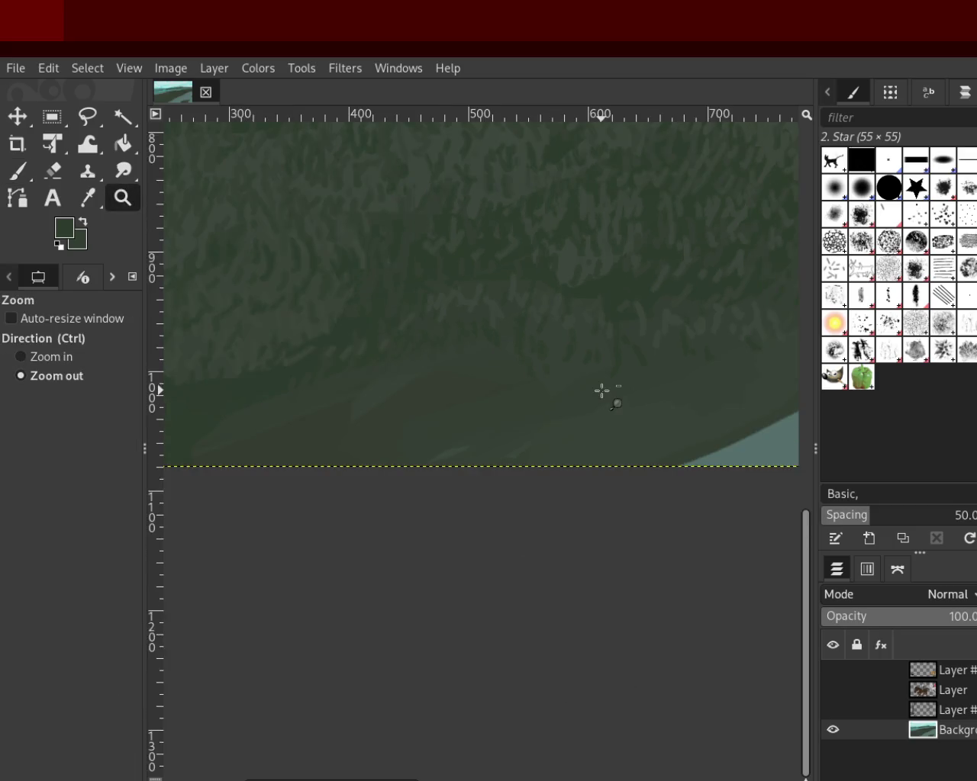
{"action": "scroll", "coordinate": [602, 390], "scroll_direction": "down", "scroll_amount": 5}
{"action": "scroll", "coordinate": [652, 348], "scroll_direction": "down", "scroll_amount": 1}
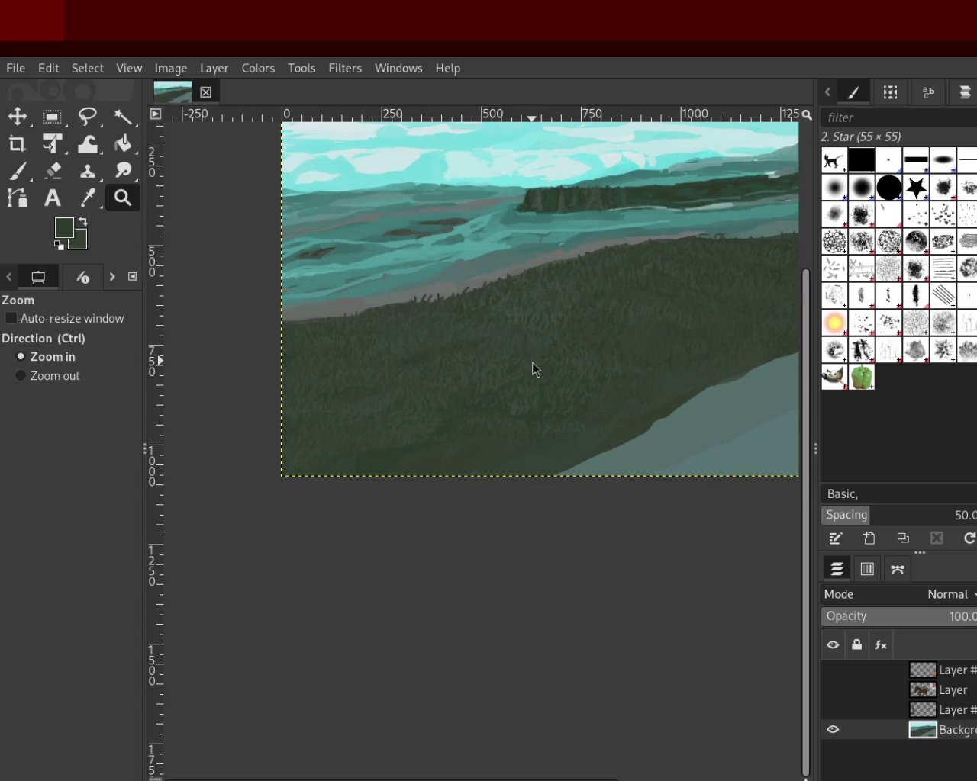
Step: Zoom far out to see the whole painting, then magnify it back up
{"action": "left_click", "coordinate": [435, 331], "text": "ctrl"}
{"action": "left_click", "coordinate": [489, 286], "text": "ctrl"}
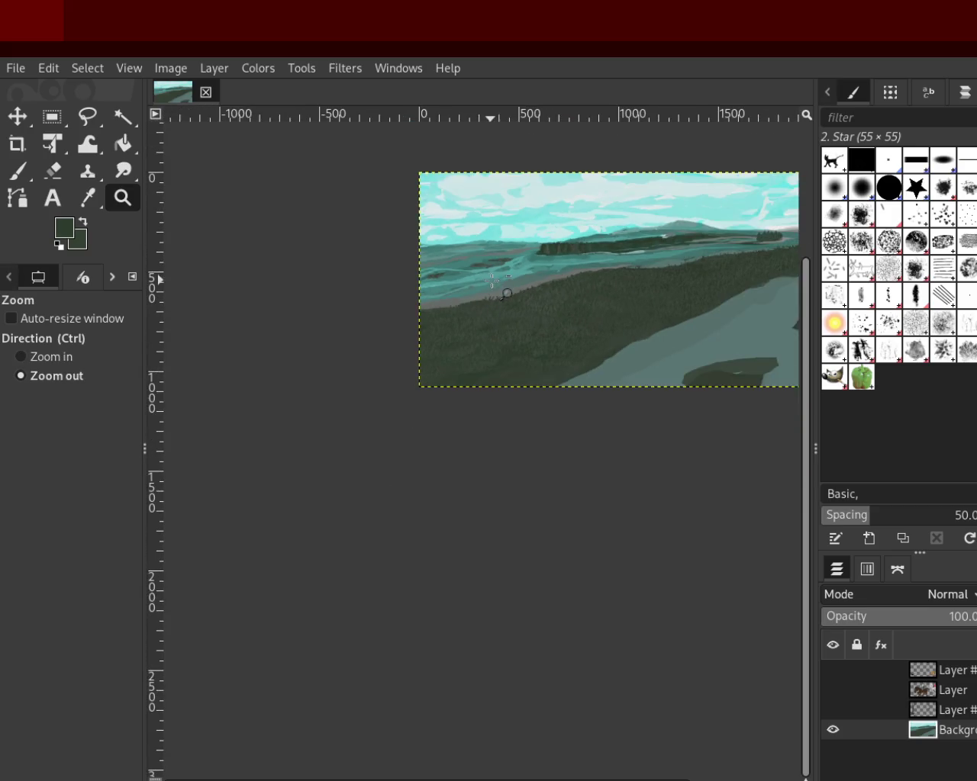
{"action": "left_click", "coordinate": [477, 273]}
{"action": "left_click", "coordinate": [467, 259]}
{"action": "left_click", "coordinate": [467, 257]}
{"action": "left_click_drag", "start_coordinate": [466, 257], "coordinate": [399, 175]}
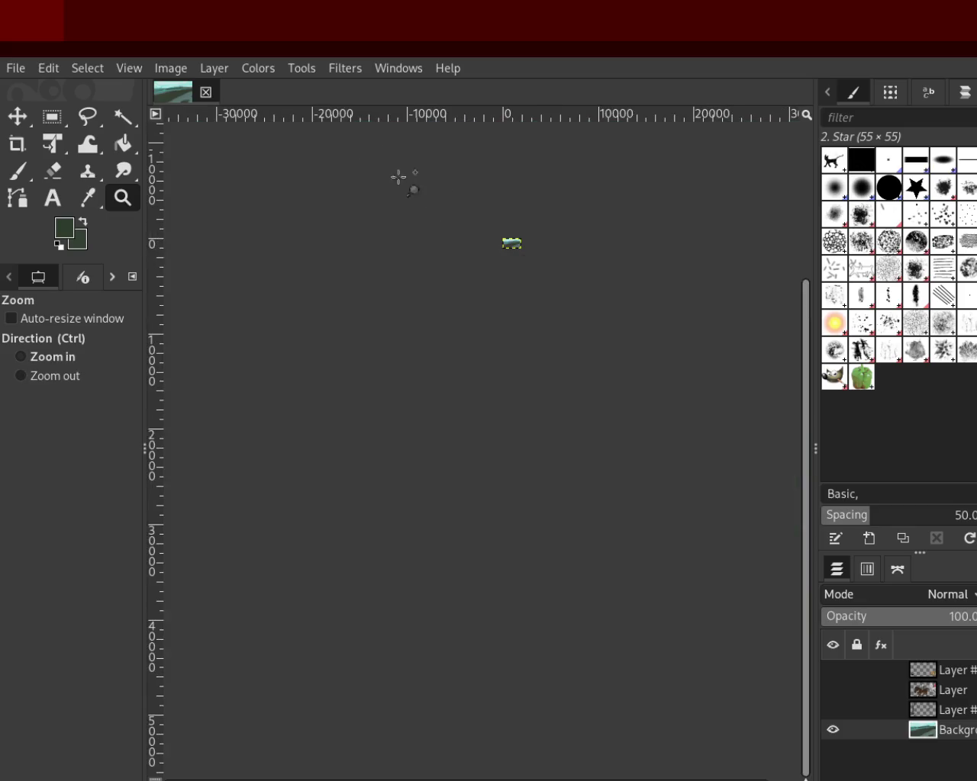
{"action": "left_click", "coordinate": [562, 296]}
{"action": "left_click", "coordinate": [554, 290]}
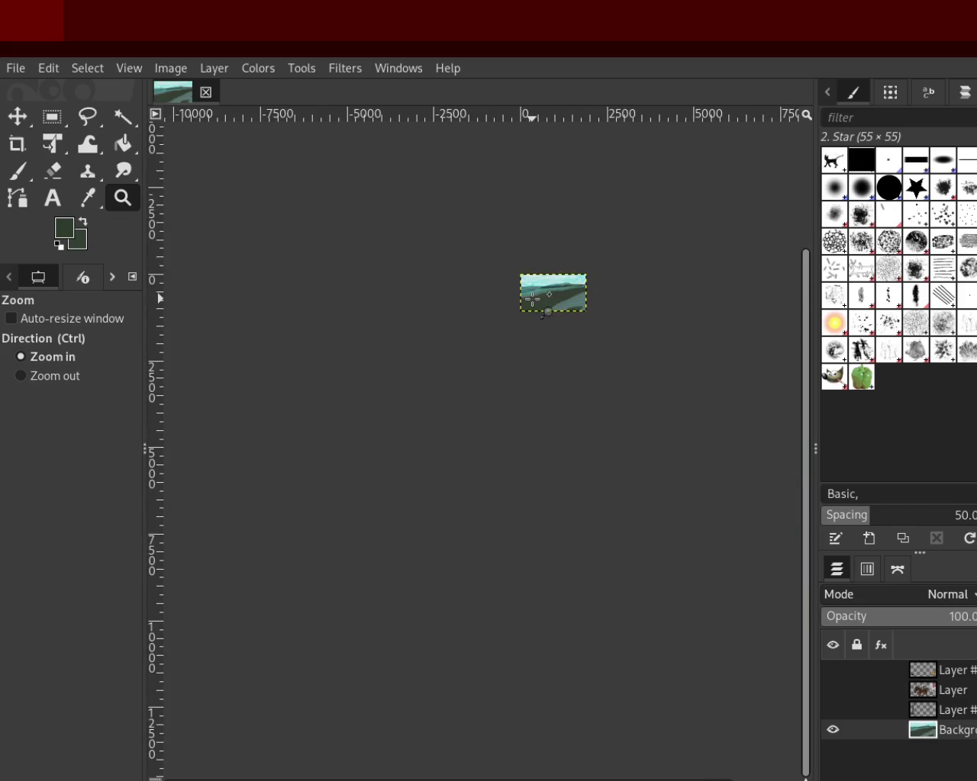
{"action": "left_click", "coordinate": [544, 284]}
{"action": "left_click", "coordinate": [536, 279]}
{"action": "left_click", "coordinate": [532, 276]}
Step: Zoom in close on the forested island along the distant tree line
{"action": "left_click", "coordinate": [531, 276]}
{"action": "left_click", "coordinate": [544, 285]}
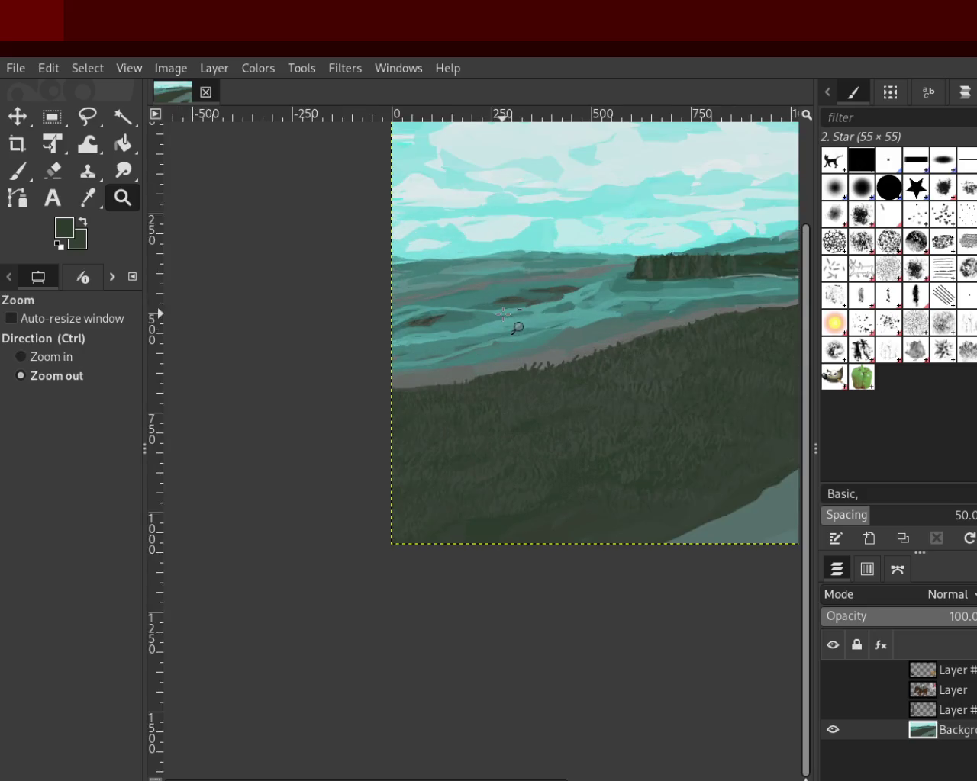
{"action": "left_click", "coordinate": [516, 327]}
{"action": "left_click", "coordinate": [693, 279]}
{"action": "left_click", "coordinate": [547, 263]}
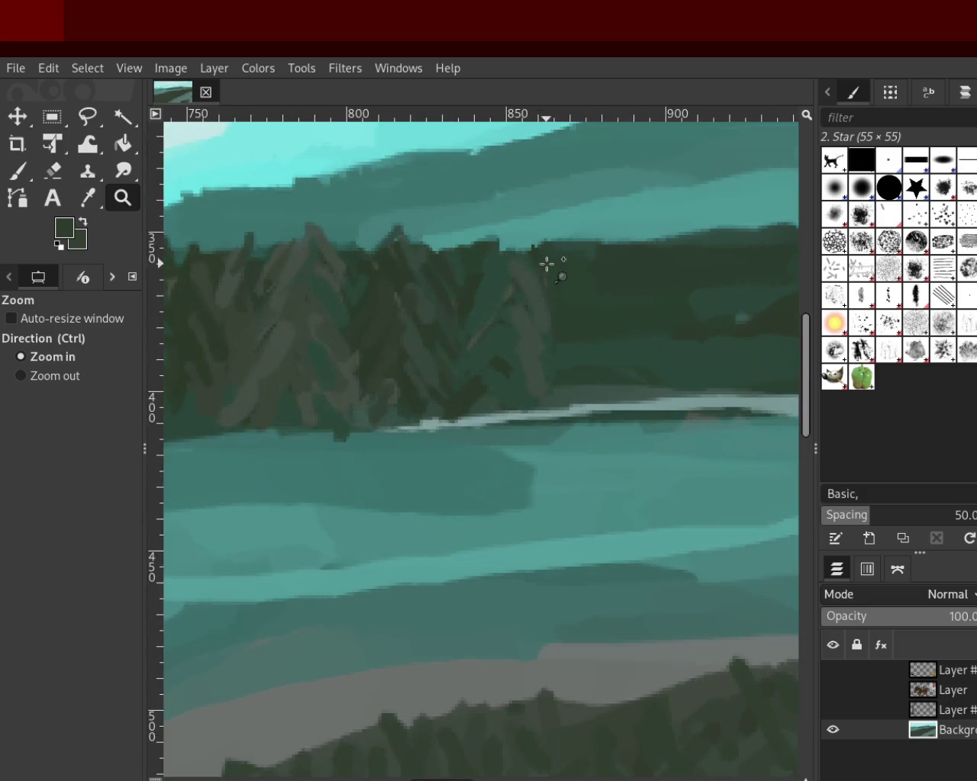
{"action": "left_click", "coordinate": [364, 285], "text": "ctrl"}
{"action": "left_click", "coordinate": [442, 261]}
Step: Sample light teal and try strokes along the treeline edge, undoing them
{"action": "left_click", "coordinate": [28, 169]}
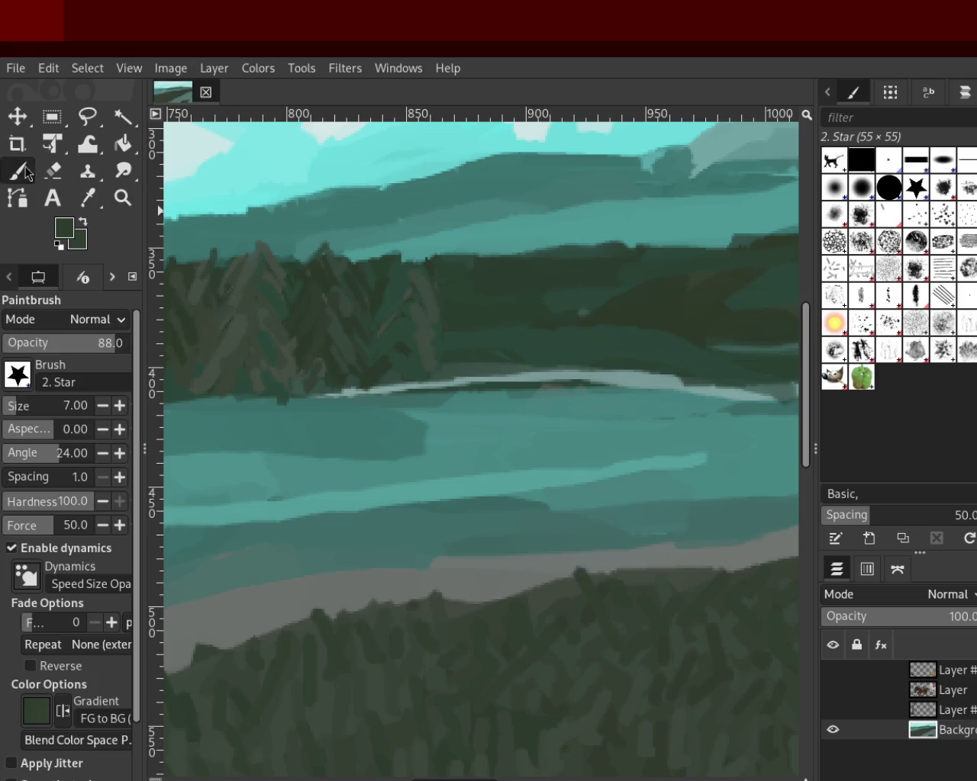
{"action": "left_click", "coordinate": [393, 223], "text": "ctrl"}
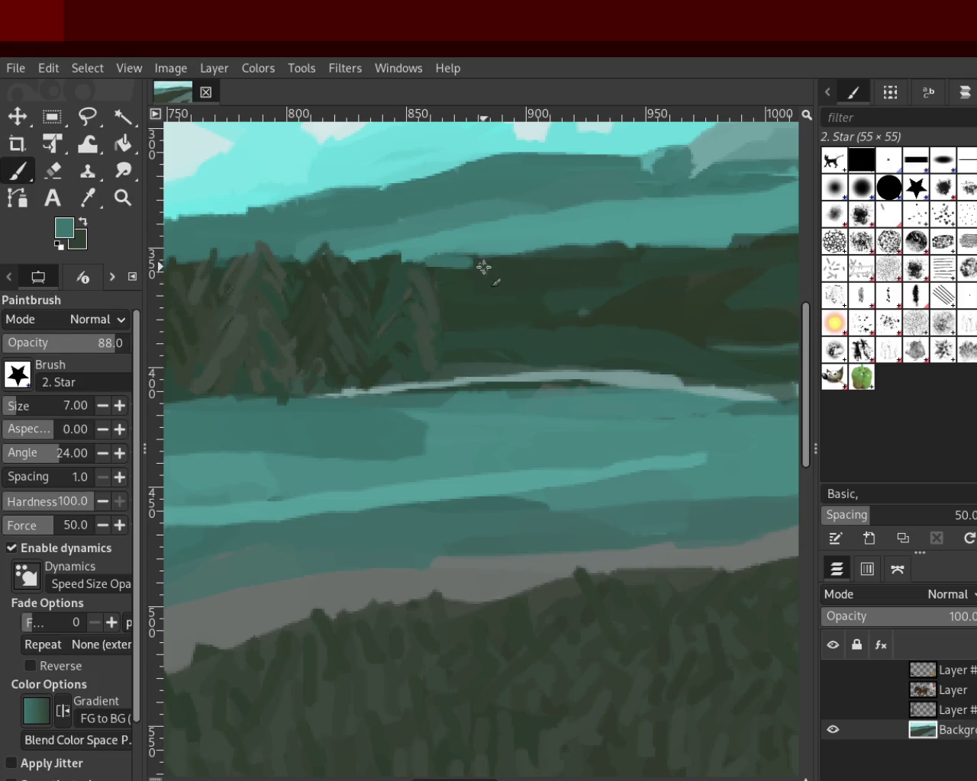
{"action": "left_click", "coordinate": [438, 245], "text": "ctrl"}
{"action": "left_click_drag", "start_coordinate": [386, 267], "coordinate": [585, 245]}
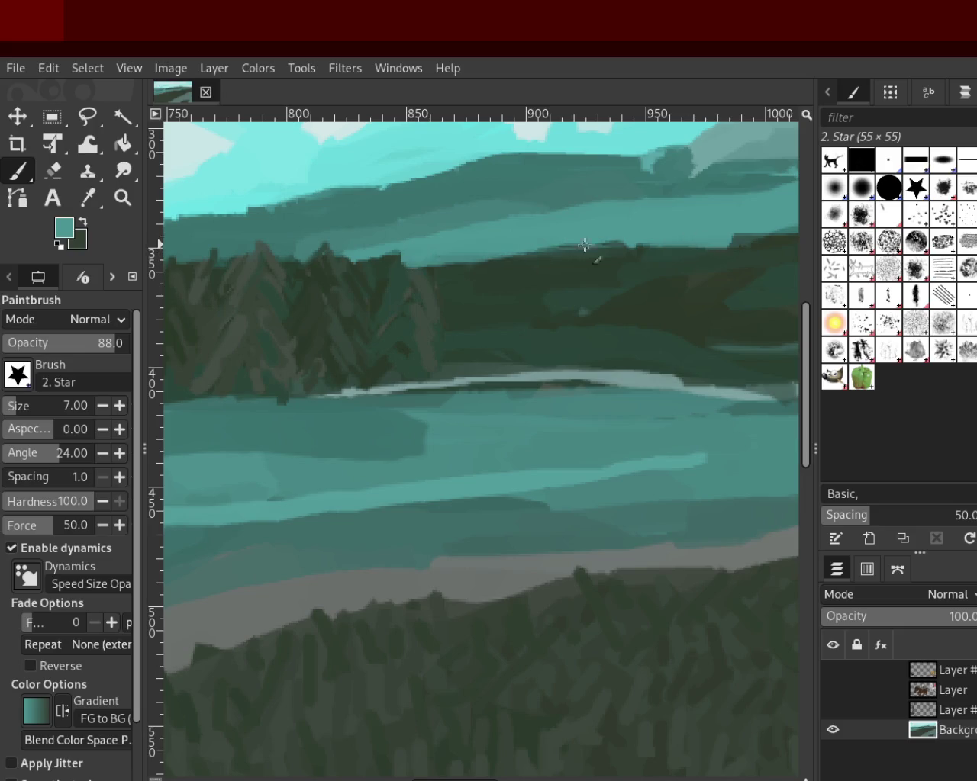
{"action": "key", "text": "ctrl+z"}
{"action": "left_click_drag", "start_coordinate": [458, 267], "coordinate": [641, 260]}
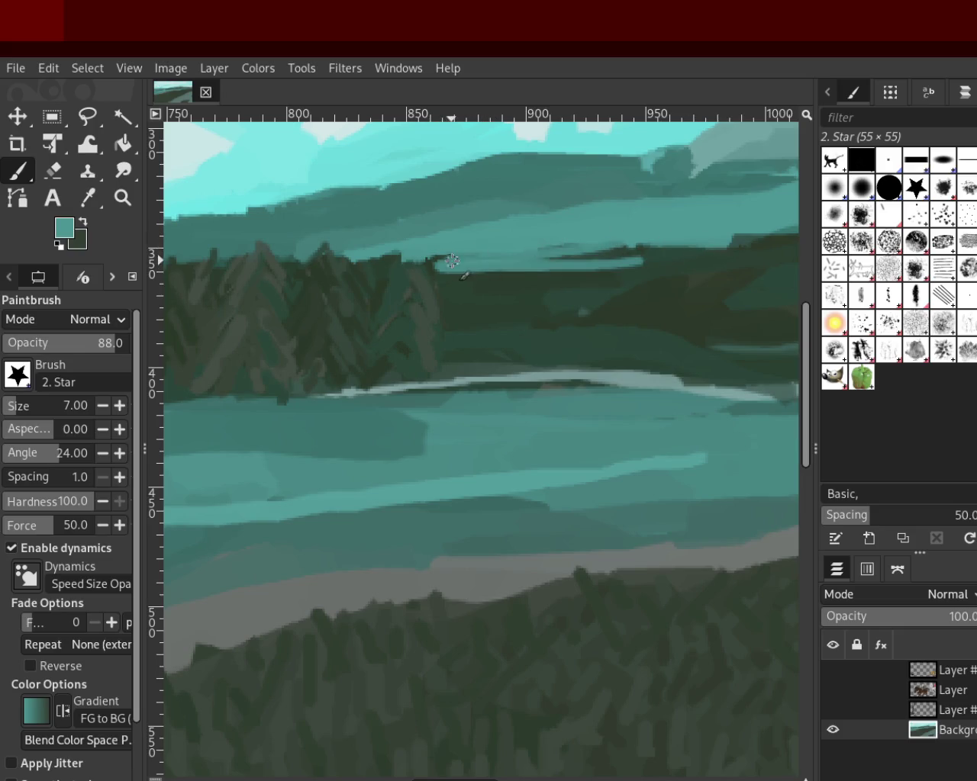
{"action": "key", "text": "ctrl+z"}
Step: Carve a medium-teal notch into the dark ridge and firm its edge with dark green
{"action": "left_click", "coordinate": [476, 275], "text": "ctrl"}
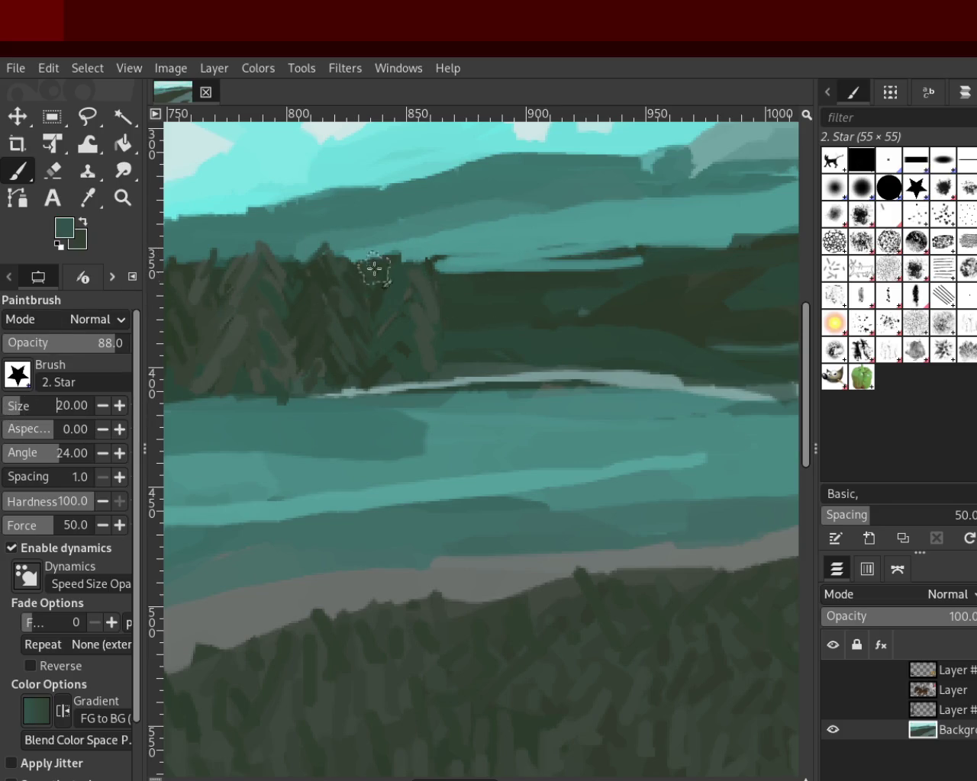
{"action": "left_click", "coordinate": [462, 229], "text": "ctrl"}
{"action": "mouse_move", "coordinate": [435, 257]}
{"action": "left_mouse_down"}
{"action": "mouse_move", "coordinate": [496, 277]}
{"action": "mouse_move", "coordinate": [627, 252]}
{"action": "left_mouse_up"}
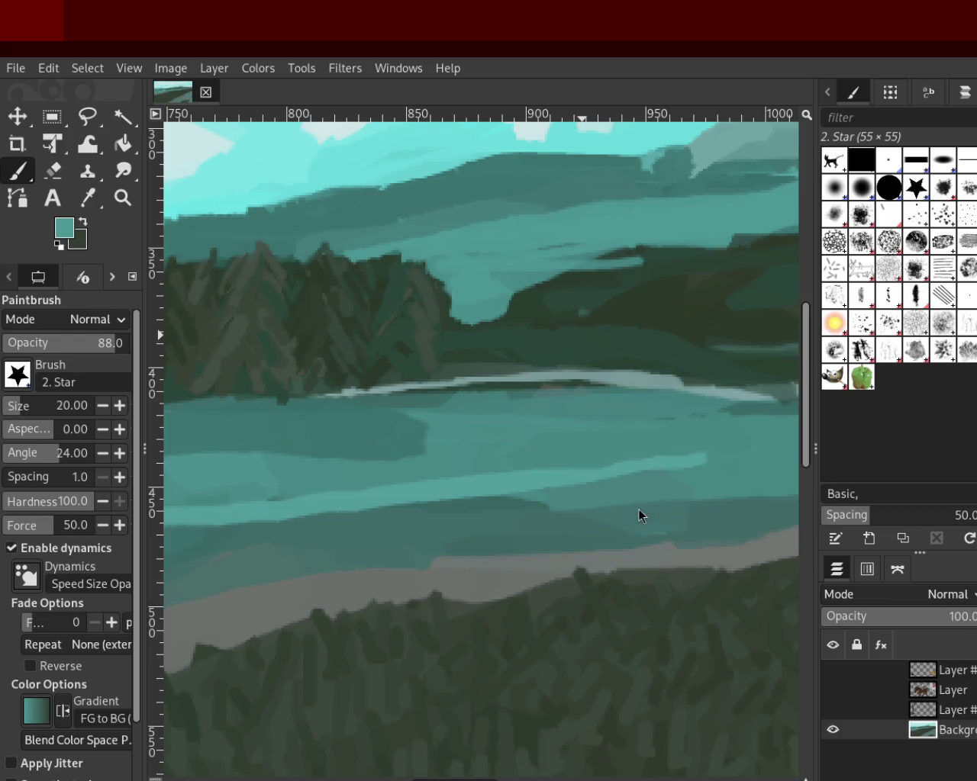
{"action": "left_click_drag", "start_coordinate": [457, 263], "coordinate": [452, 303]}
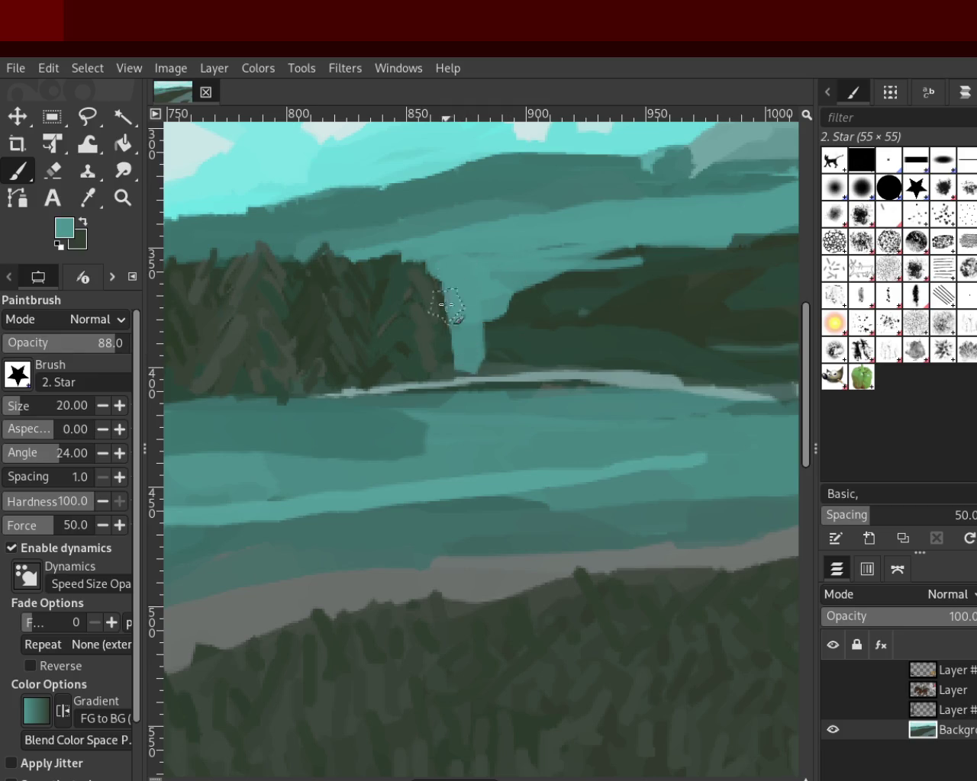
{"action": "left_click", "coordinate": [447, 312], "text": "ctrl"}
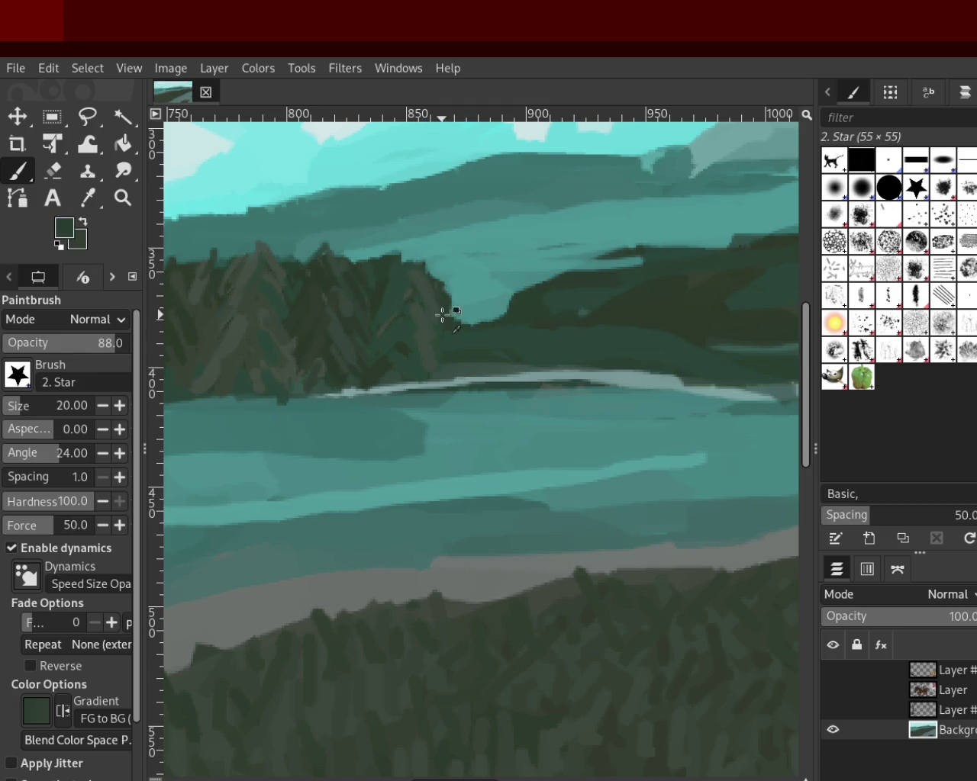
{"action": "left_click_drag", "start_coordinate": [458, 335], "coordinate": [492, 324]}
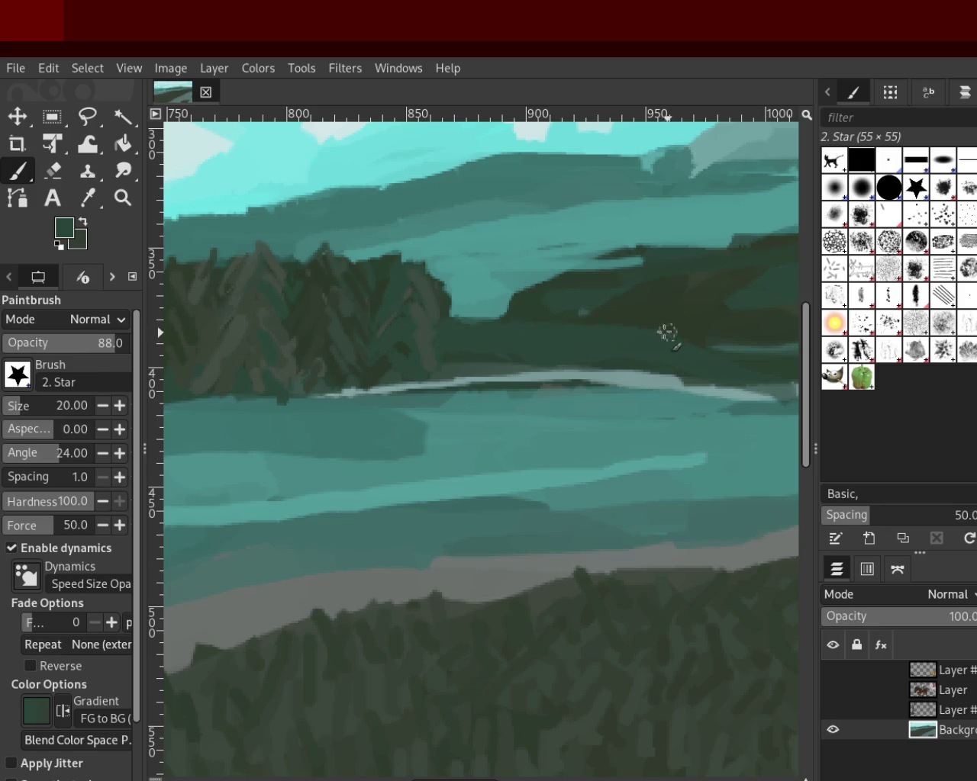
{"action": "left_click", "coordinate": [122, 198]}
Step: Zoom in on the distant hills and undo recent strokes in the middle band
{"action": "left_click", "coordinate": [573, 392], "text": "ctrl"}
{"action": "left_click", "coordinate": [573, 392], "text": "ctrl"}
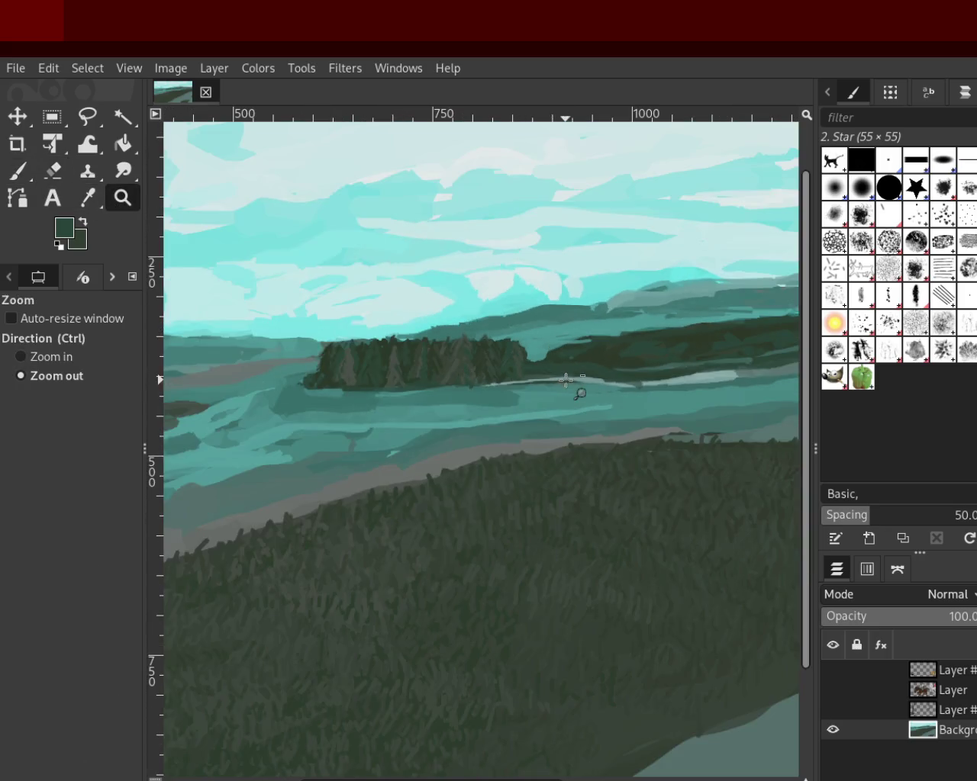
{"action": "left_click", "coordinate": [621, 366]}
{"action": "left_click", "coordinate": [621, 366], "text": "ctrl"}
{"action": "left_click", "coordinate": [580, 344]}
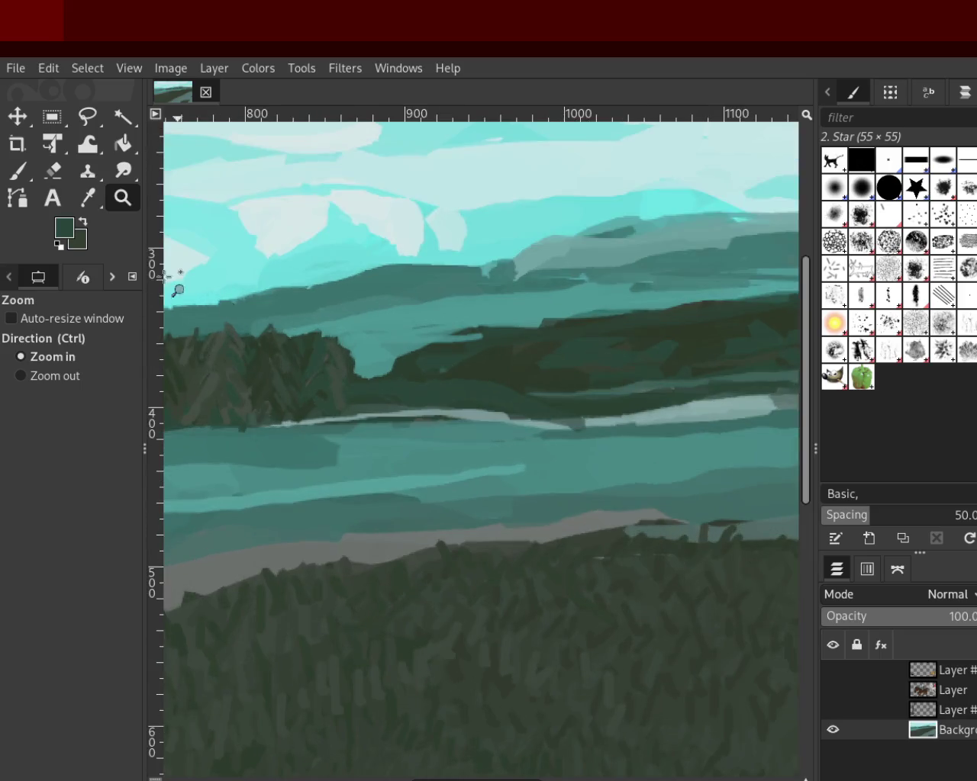
{"action": "left_click", "coordinate": [18, 171]}
{"action": "left_click", "coordinate": [464, 331], "text": "ctrl"}
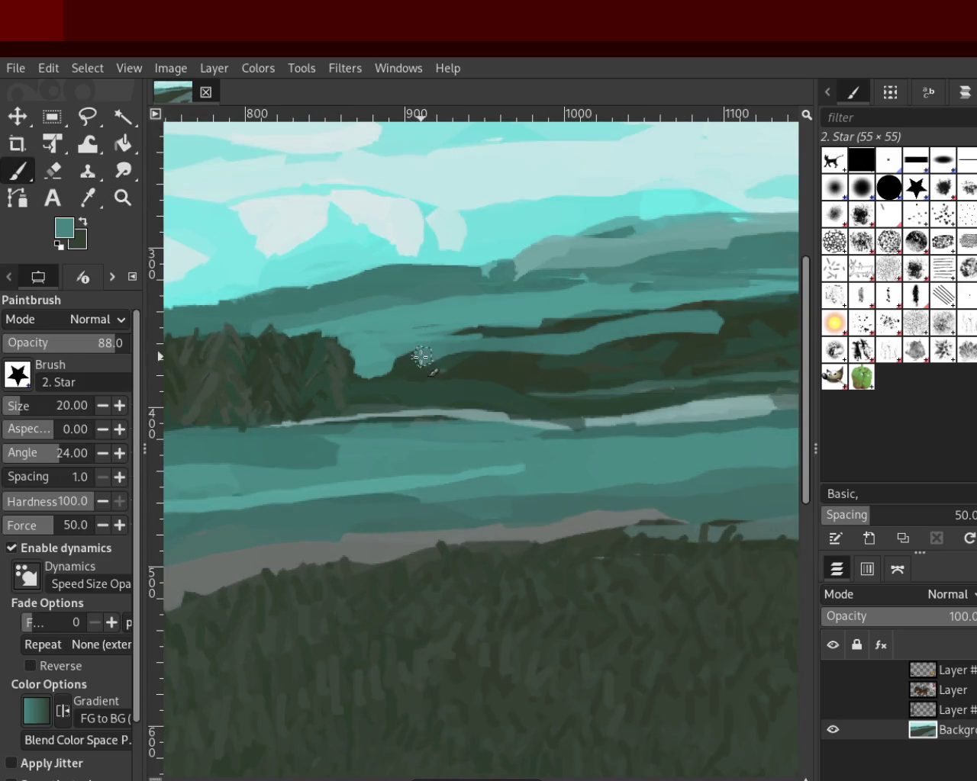
{"action": "key", "text": "ctrl+z"}
{"action": "key", "text": "ctrl+z"}
{"action": "key", "text": "ctrl+z"}
{"action": "key", "text": "ctrl+z"}
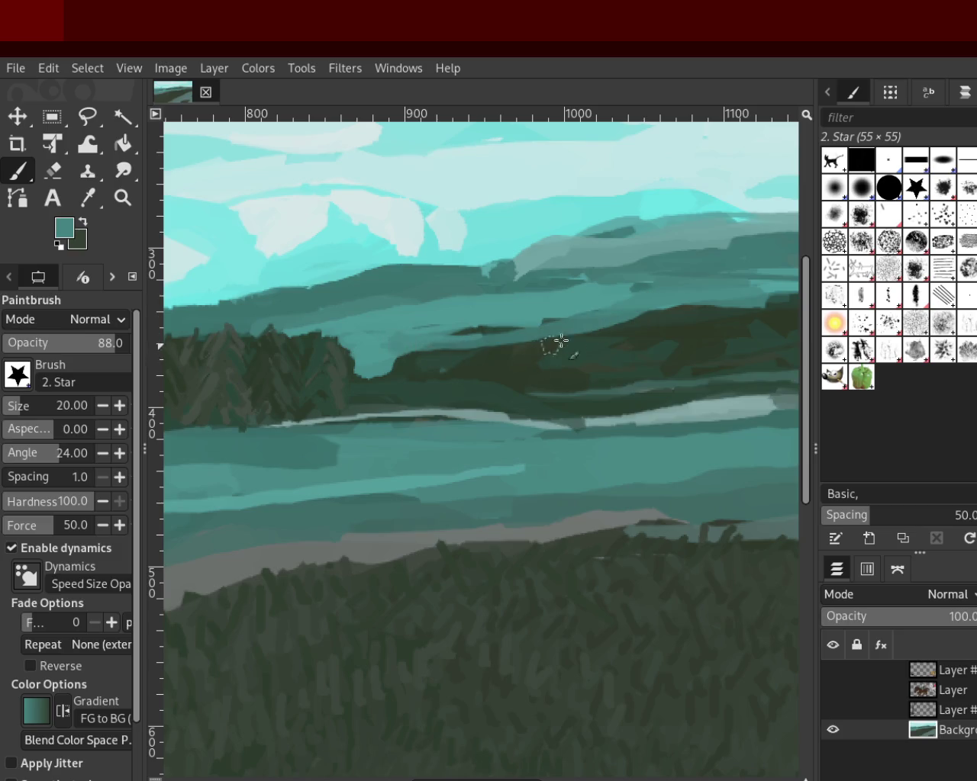
Step: Lay a dark green stroke across the distant hill band, redoing it until it sits right
{"action": "key", "text": "ctrl+z"}
{"action": "key", "text": "ctrl+z"}
{"action": "left_click", "coordinate": [639, 333], "text": "ctrl"}
{"action": "left_click_drag", "start_coordinate": [663, 335], "coordinate": [425, 344]}
{"action": "key", "text": "ctrl+z"}
{"action": "left_click_drag", "start_coordinate": [600, 336], "coordinate": [419, 356]}
{"action": "key", "text": "ctrl+z"}
{"action": "mouse_move", "coordinate": [684, 338]}
{"action": "left_mouse_down"}
{"action": "mouse_move", "coordinate": [309, 361]}
{"action": "mouse_move", "coordinate": [374, 376]}
{"action": "mouse_move", "coordinate": [428, 368]}
{"action": "left_mouse_up"}
{"action": "key", "text": "ctrl+z"}
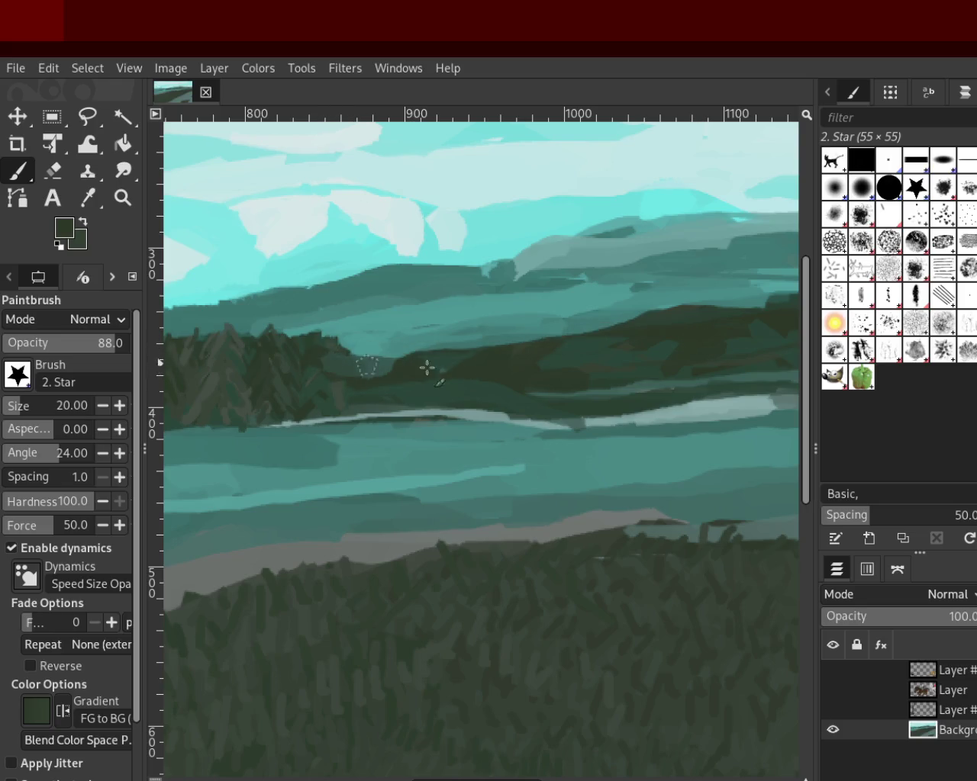
{"action": "left_click_drag", "start_coordinate": [731, 316], "coordinate": [353, 375]}
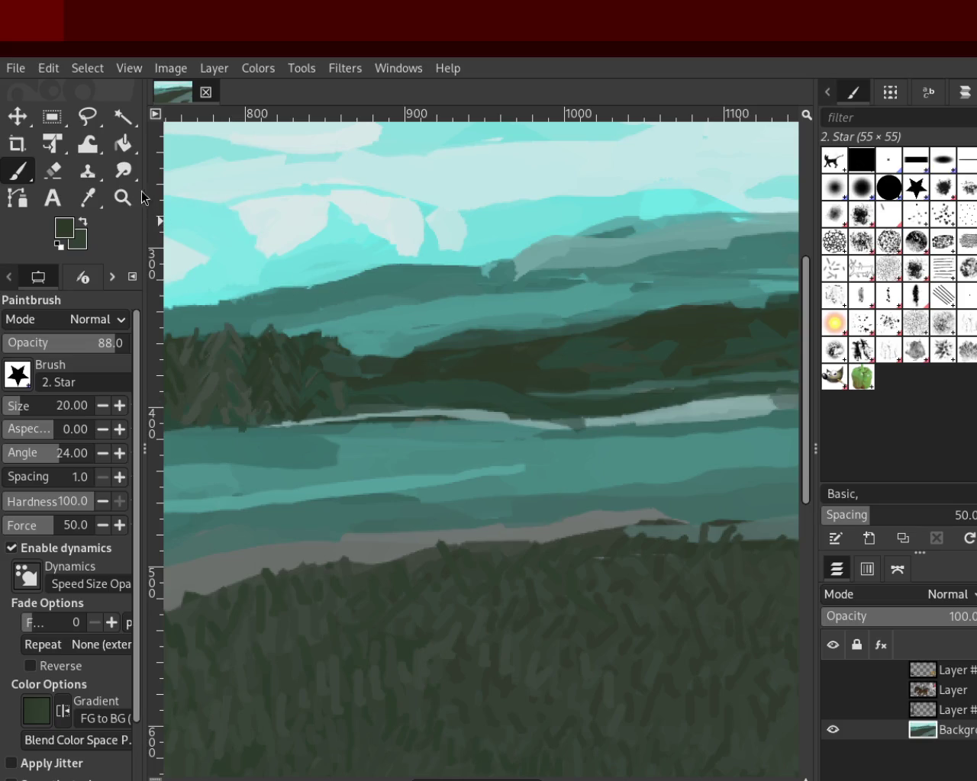
Step: Zoom in closer on the distant hill band
{"action": "left_click", "coordinate": [122, 198]}
{"action": "left_click", "coordinate": [613, 460], "text": "ctrl"}
{"action": "left_click", "coordinate": [595, 466], "text": "ctrl"}
{"action": "left_click", "coordinate": [580, 458]}
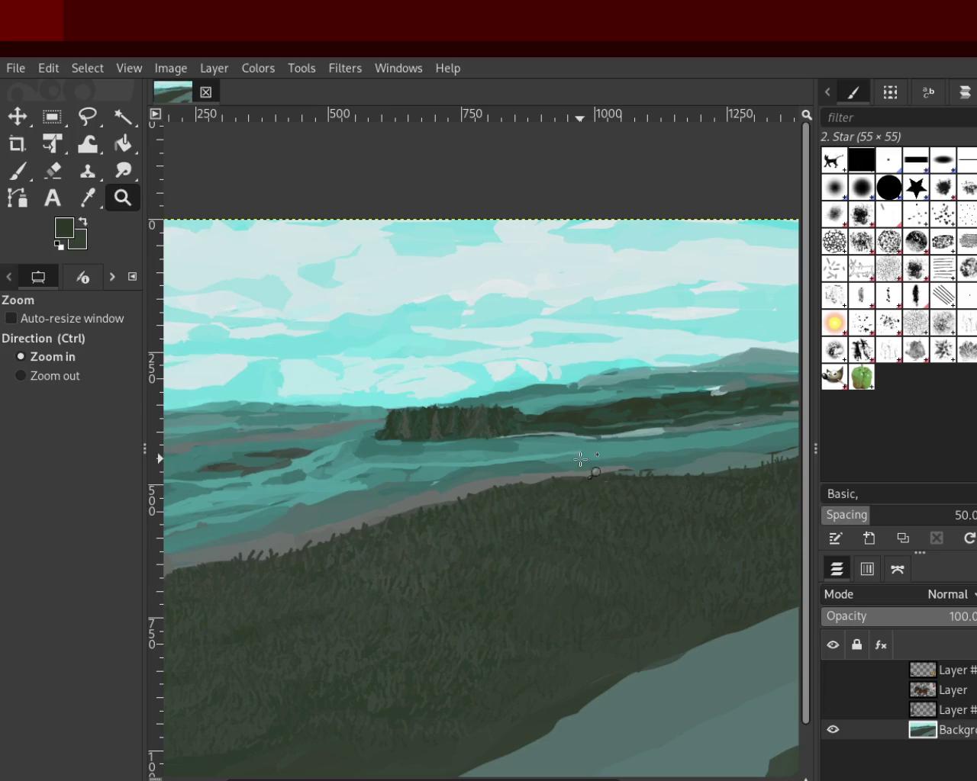
{"action": "left_click", "coordinate": [579, 459], "text": "ctrl"}
{"action": "left_click", "coordinate": [602, 457]}
{"action": "left_click", "coordinate": [621, 447]}
{"action": "left_click", "coordinate": [671, 370]}
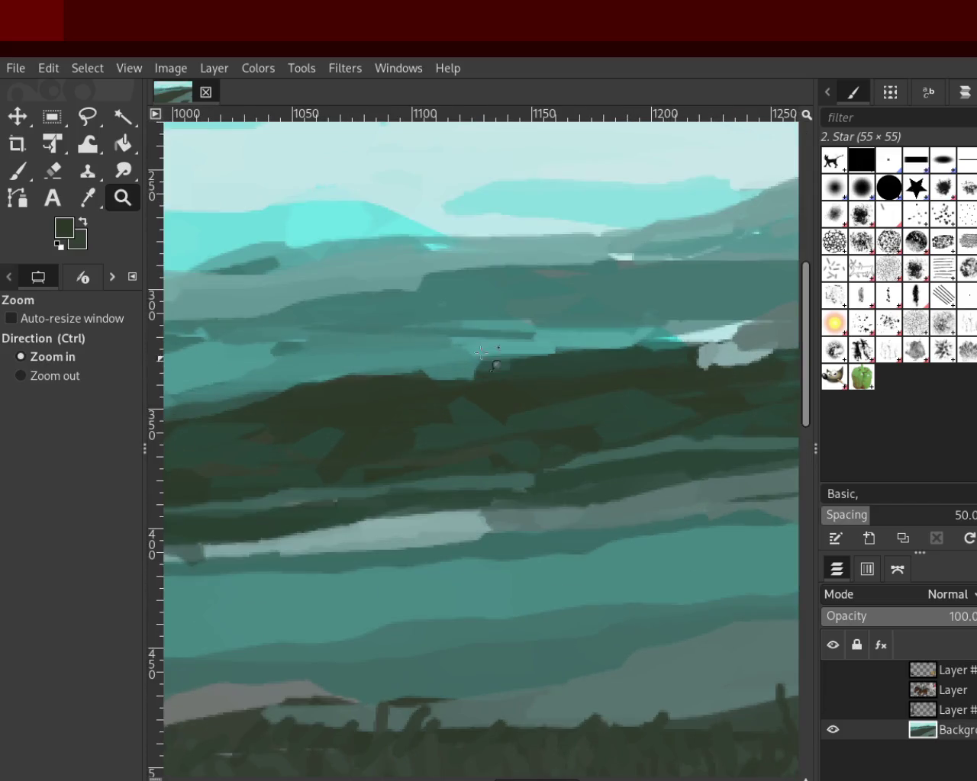
Step: Soften the top edge of the dark band with a teal stroke
{"action": "left_click", "coordinate": [17, 198]}
{"action": "left_click", "coordinate": [17, 171]}
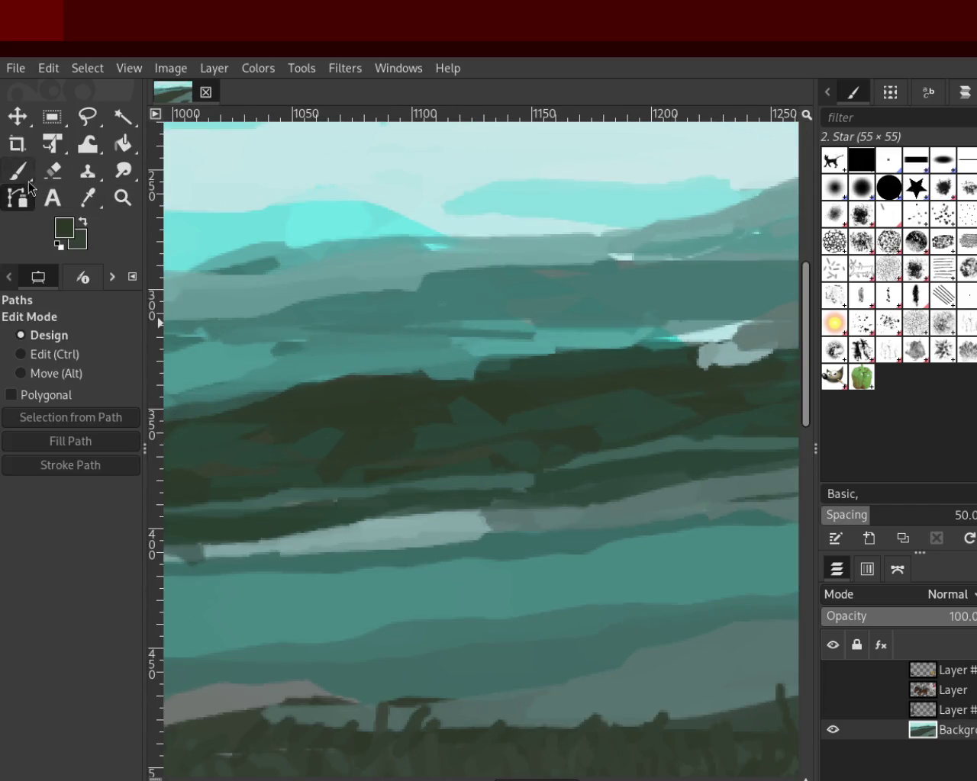
{"action": "left_click", "coordinate": [333, 339], "text": "ctrl"}
{"action": "left_click_drag", "start_coordinate": [263, 378], "coordinate": [475, 348]}
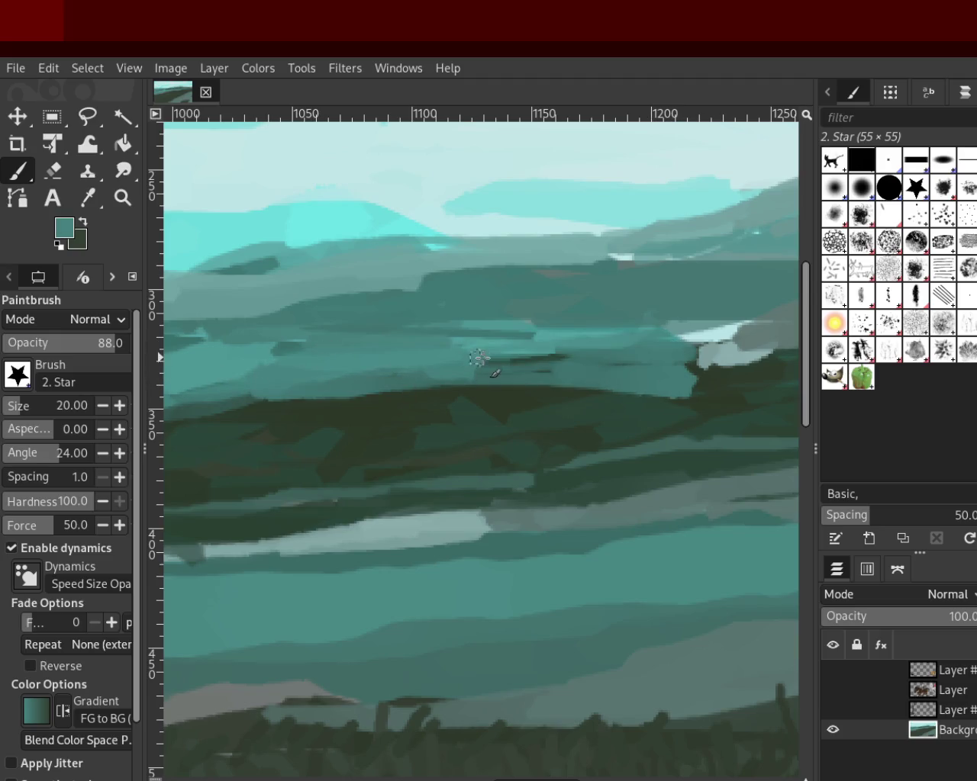
{"action": "left_click", "coordinate": [709, 395], "text": "ctrl"}
Step: Re-frame the hills and brush more teal along the dark band's top edge
{"action": "left_click", "coordinate": [122, 197]}
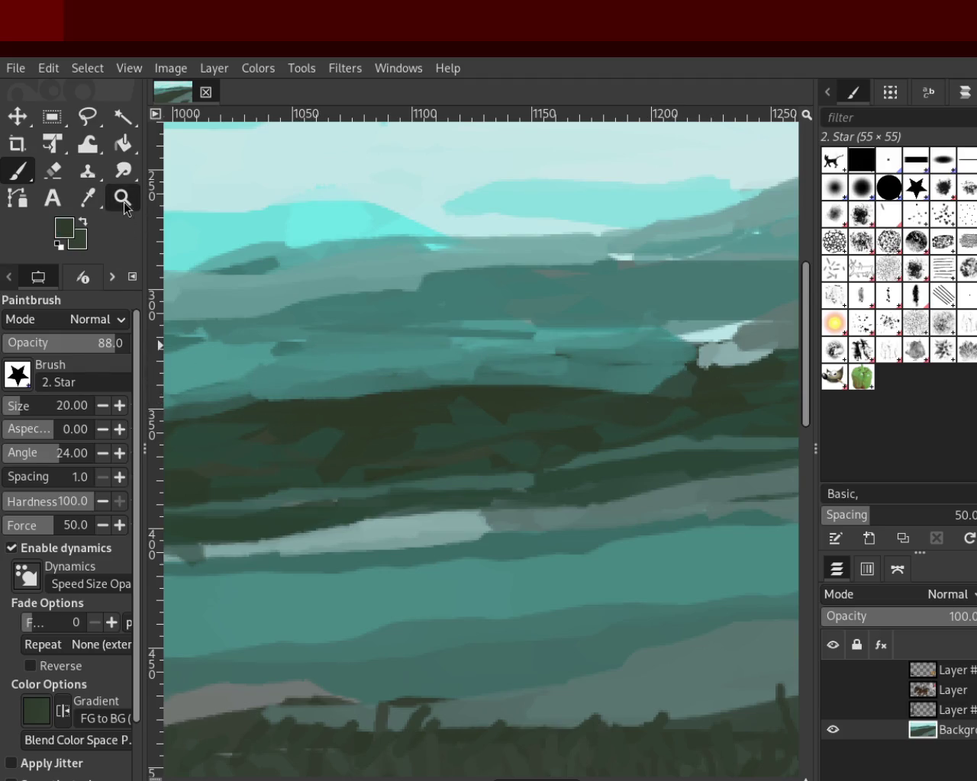
{"action": "left_click", "coordinate": [727, 421]}
{"action": "left_click", "coordinate": [727, 421], "text": "ctrl"}
{"action": "left_click", "coordinate": [709, 424]}
{"action": "left_click", "coordinate": [710, 424]}
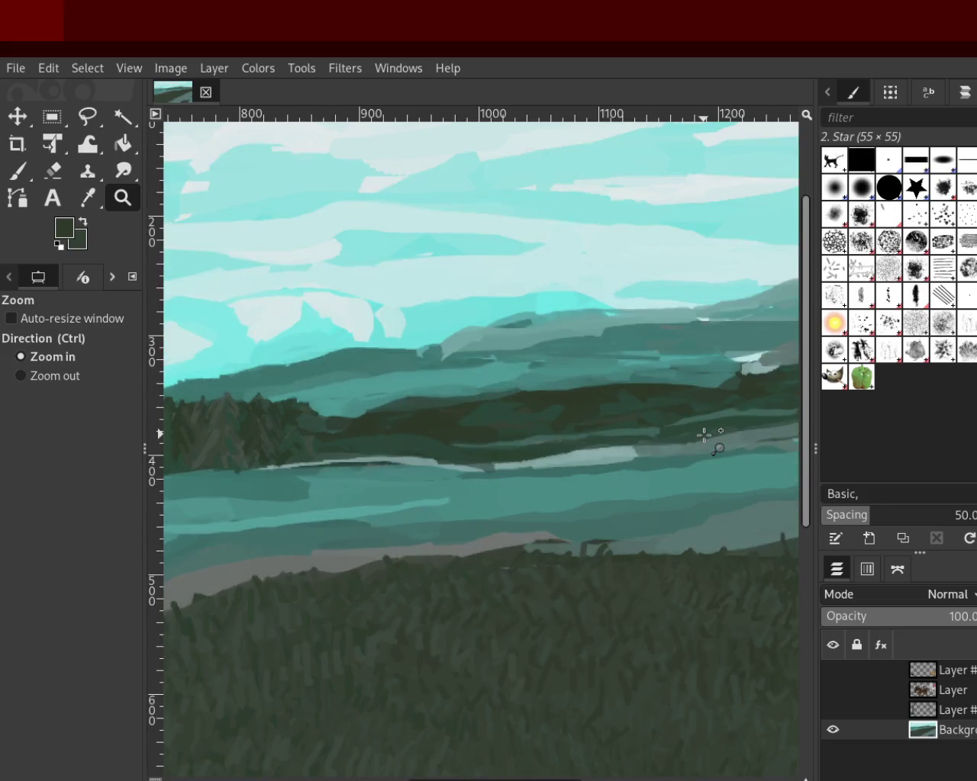
{"action": "left_click", "coordinate": [16, 171]}
{"action": "left_click", "coordinate": [687, 358], "text": "ctrl"}
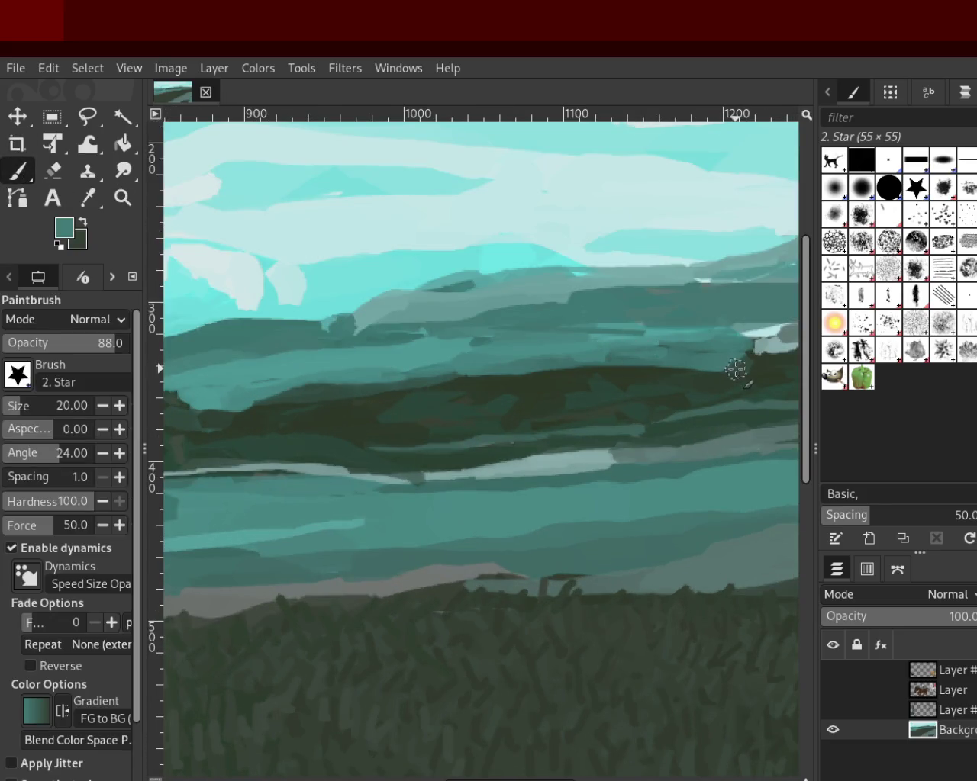
{"action": "mouse_move", "coordinate": [425, 385]}
{"action": "left_mouse_down"}
{"action": "mouse_move", "coordinate": [564, 403]}
{"action": "mouse_move", "coordinate": [508, 382]}
{"action": "mouse_move", "coordinate": [257, 395]}
{"action": "mouse_move", "coordinate": [243, 412]}
{"action": "mouse_move", "coordinate": [636, 366]}
{"action": "mouse_move", "coordinate": [348, 388]}
{"action": "mouse_move", "coordinate": [719, 381]}
{"action": "mouse_move", "coordinate": [415, 395]}
{"action": "mouse_move", "coordinate": [289, 419]}
{"action": "mouse_move", "coordinate": [352, 409]}
{"action": "mouse_move", "coordinate": [499, 434]}
{"action": "left_mouse_up"}
Step: Paint dark green along the right end of the distant hill band
{"action": "left_click", "coordinate": [687, 375], "text": "ctrl"}
{"action": "mouse_move", "coordinate": [757, 380]}
{"action": "left_mouse_down"}
{"action": "mouse_move", "coordinate": [744, 366]}
{"action": "mouse_move", "coordinate": [371, 408]}
{"action": "mouse_move", "coordinate": [588, 376]}
{"action": "mouse_move", "coordinate": [263, 429]}
{"action": "mouse_move", "coordinate": [405, 425]}
{"action": "mouse_move", "coordinate": [682, 442]}
{"action": "mouse_move", "coordinate": [506, 429]}
{"action": "mouse_move", "coordinate": [402, 404]}
{"action": "mouse_move", "coordinate": [763, 427]}
{"action": "mouse_move", "coordinate": [273, 421]}
{"action": "mouse_move", "coordinate": [676, 415]}
{"action": "left_mouse_up"}
{"action": "key", "text": "z"}
{"action": "left_click", "coordinate": [278, 412], "text": "ctrl"}
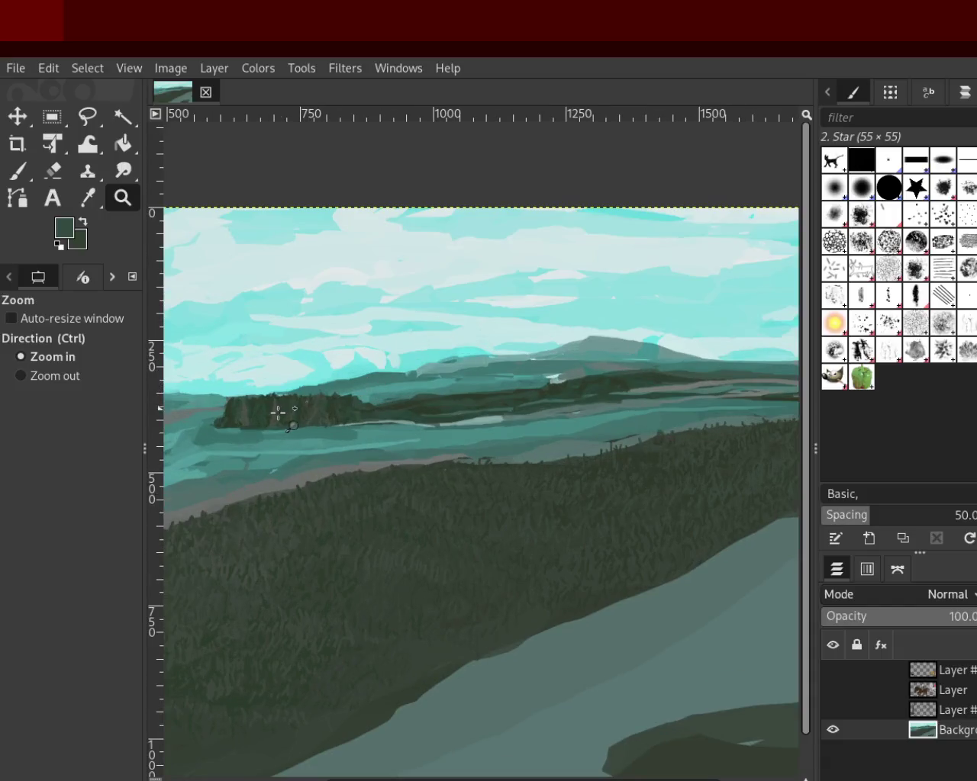
Step: Zoom in tightly on the teal notch beside the dark treeline
{"action": "left_click", "coordinate": [280, 411]}
{"action": "left_click", "coordinate": [316, 425]}
{"action": "left_click", "coordinate": [342, 425], "text": "ctrl"}
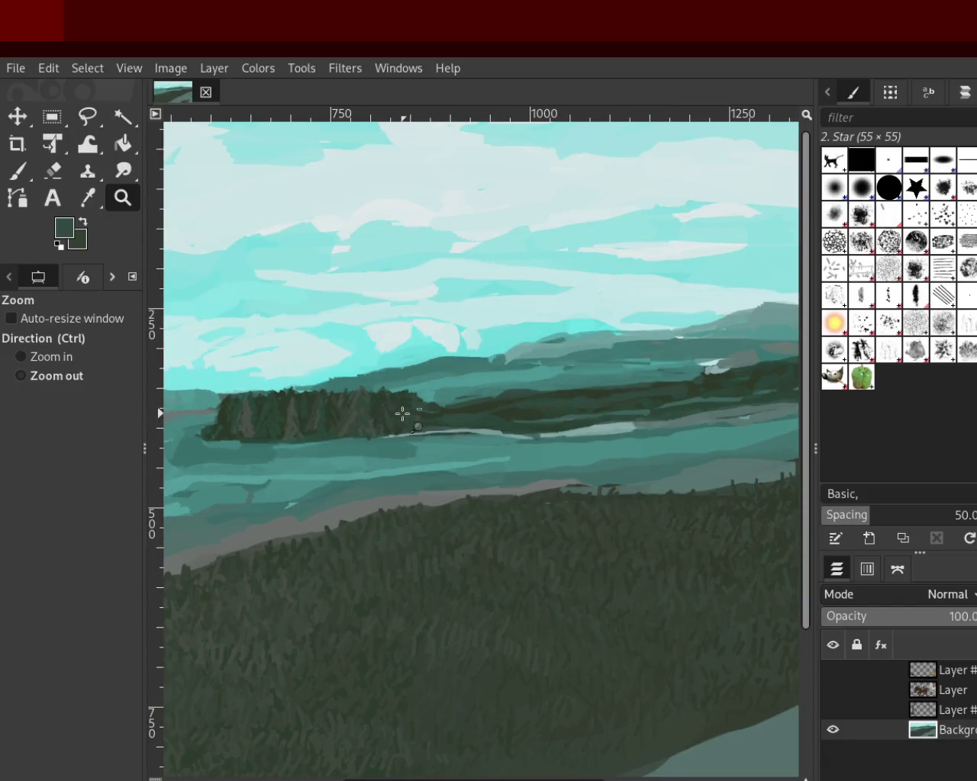
{"action": "left_click", "coordinate": [403, 414], "text": "ctrl"}
{"action": "left_click", "coordinate": [401, 412], "text": "ctrl"}
{"action": "left_click", "coordinate": [518, 441], "text": "ctrl"}
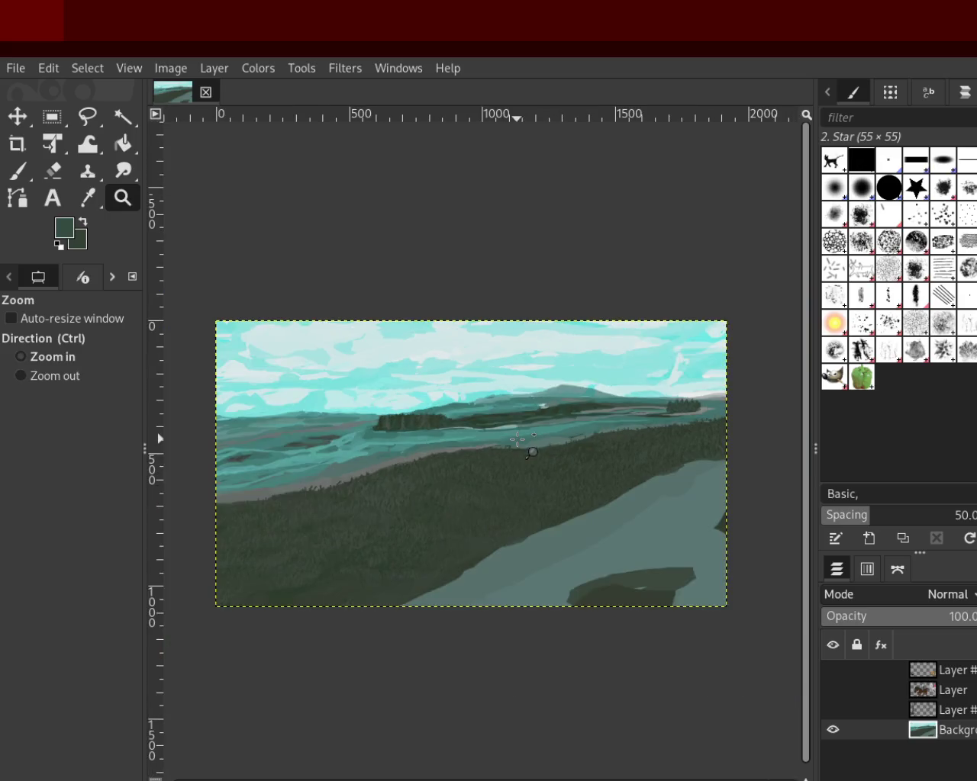
{"action": "left_click", "coordinate": [435, 443]}
{"action": "left_click", "coordinate": [435, 443]}
{"action": "left_click", "coordinate": [521, 439]}
{"action": "left_click", "coordinate": [541, 421], "text": "ctrl"}
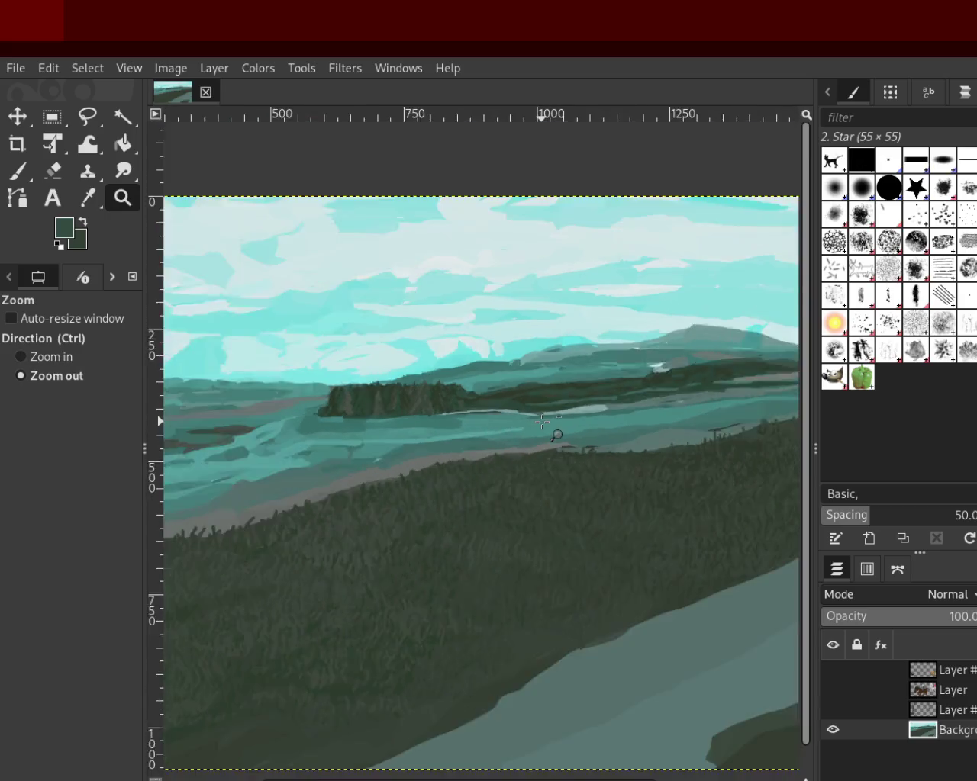
{"action": "left_click", "coordinate": [542, 421], "text": "ctrl"}
{"action": "left_click", "coordinate": [599, 395]}
{"action": "left_click", "coordinate": [443, 389]}
{"action": "left_click", "coordinate": [442, 389]}
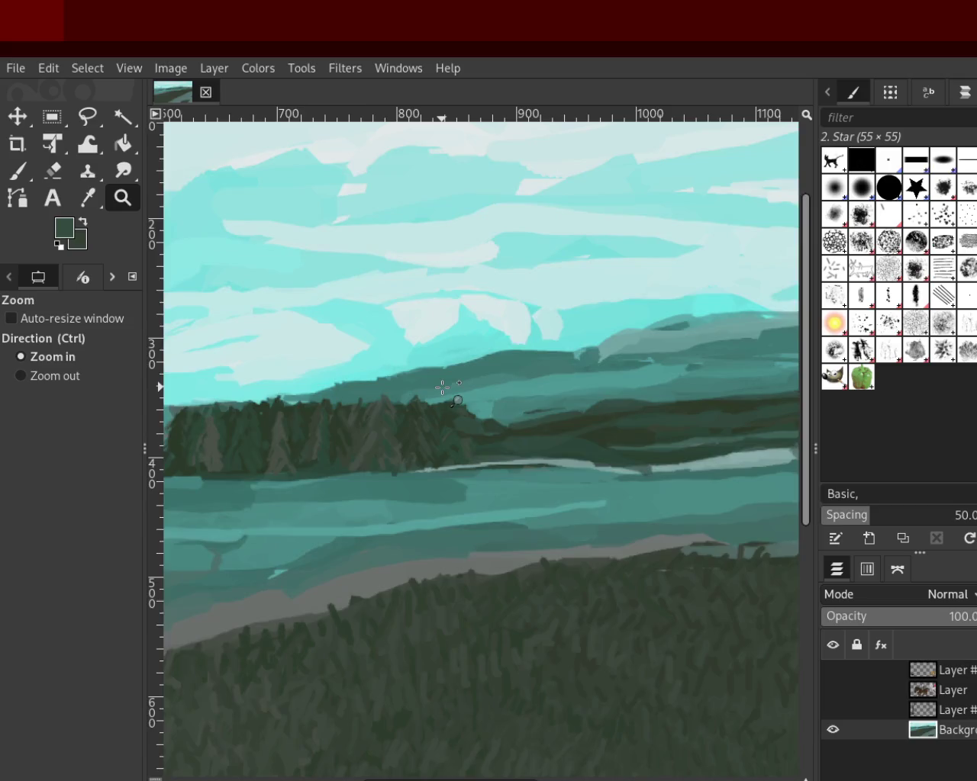
{"action": "left_click", "coordinate": [442, 389]}
{"action": "left_click", "coordinate": [436, 395]}
Step: Try a teal dab on the dark tree band with the Paintbrush, then undo it
{"action": "left_click", "coordinate": [31, 174]}
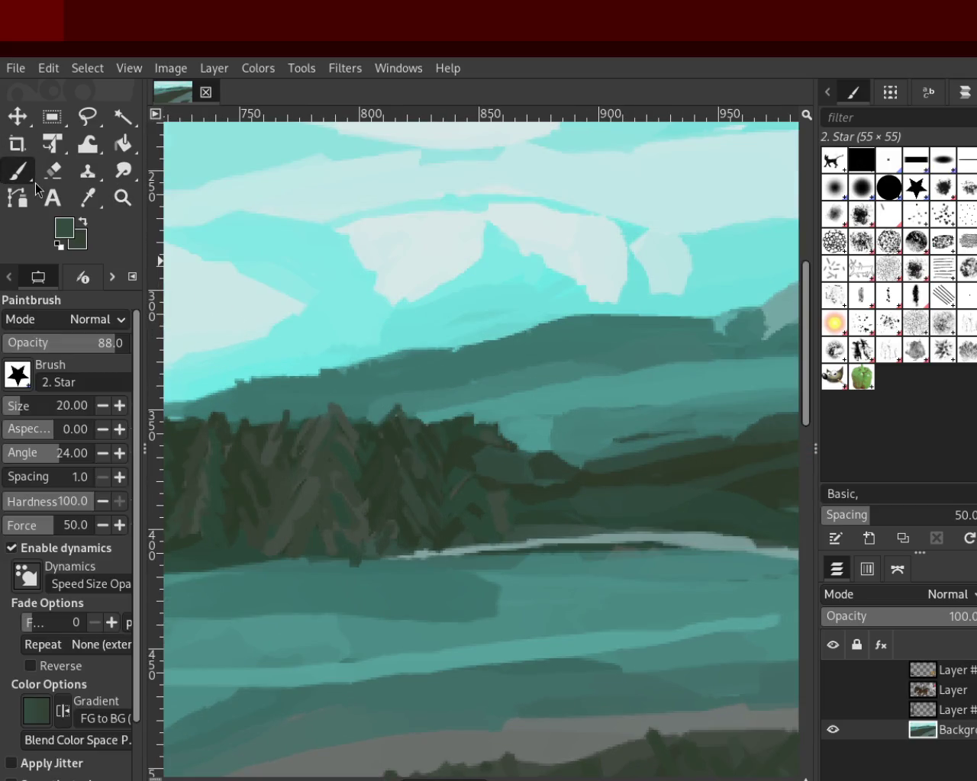
{"action": "left_click", "coordinate": [539, 437], "text": "ctrl"}
{"action": "mouse_move", "coordinate": [538, 437]}
{"action": "left_mouse_down"}
{"action": "mouse_move", "coordinate": [560, 454]}
{"action": "mouse_move", "coordinate": [504, 458]}
{"action": "left_mouse_up"}
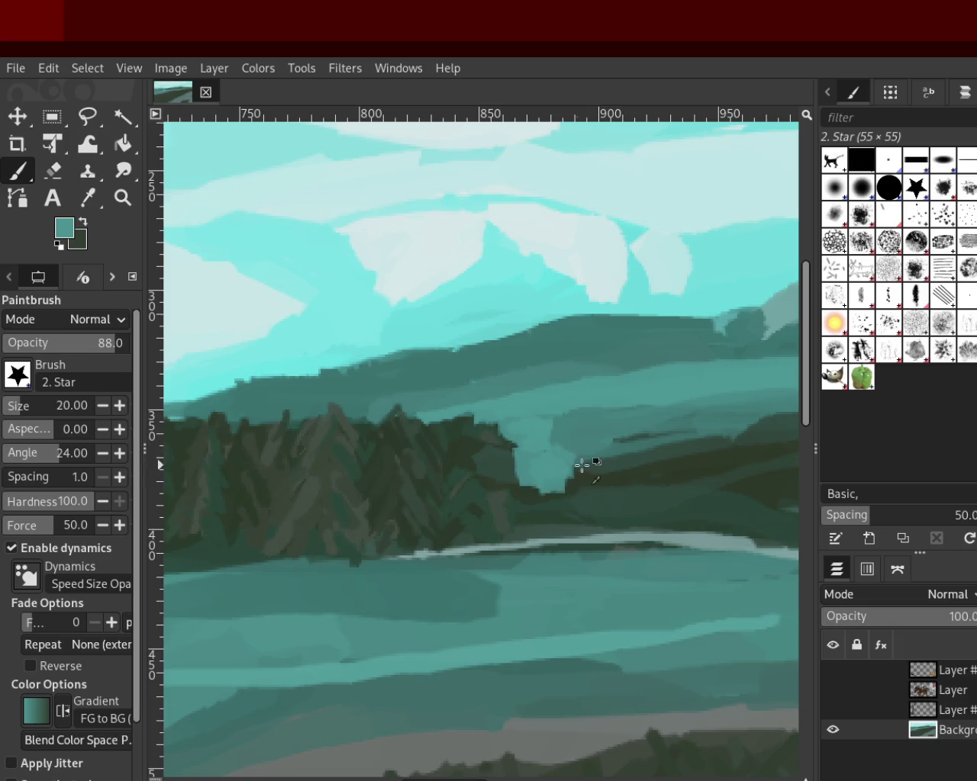
{"action": "key", "text": "ctrl+z"}
{"action": "key", "text": "ctrl+z"}
{"action": "key", "text": "ctrl+z"}
{"action": "key", "text": "ctrl+z"}
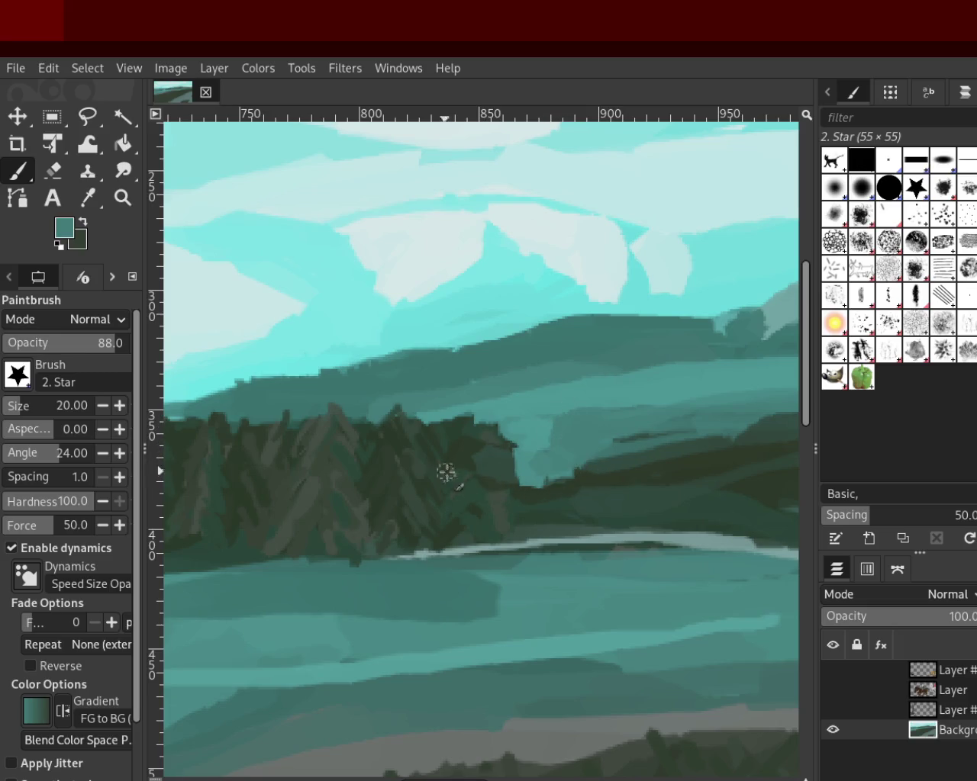
Step: Paint dark green over the teal notch by the treeline, then zoom back out
{"action": "left_click", "coordinate": [621, 490], "text": "ctrl"}
{"action": "left_click_drag", "start_coordinate": [587, 481], "coordinate": [497, 505]}
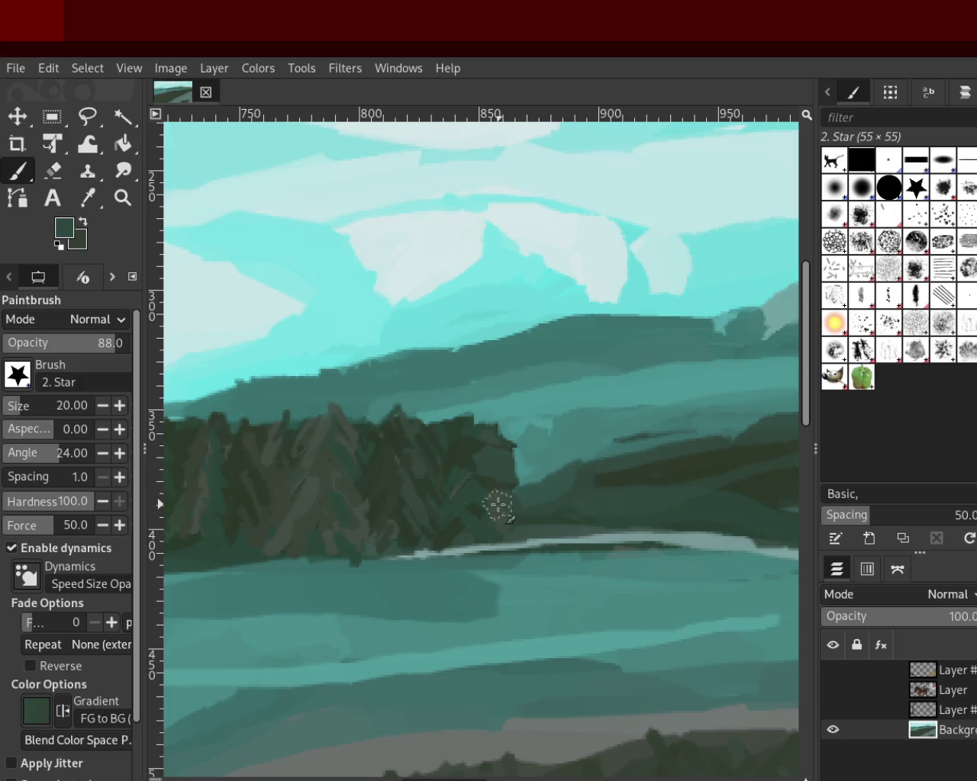
{"action": "left_click_drag", "start_coordinate": [626, 473], "coordinate": [538, 508]}
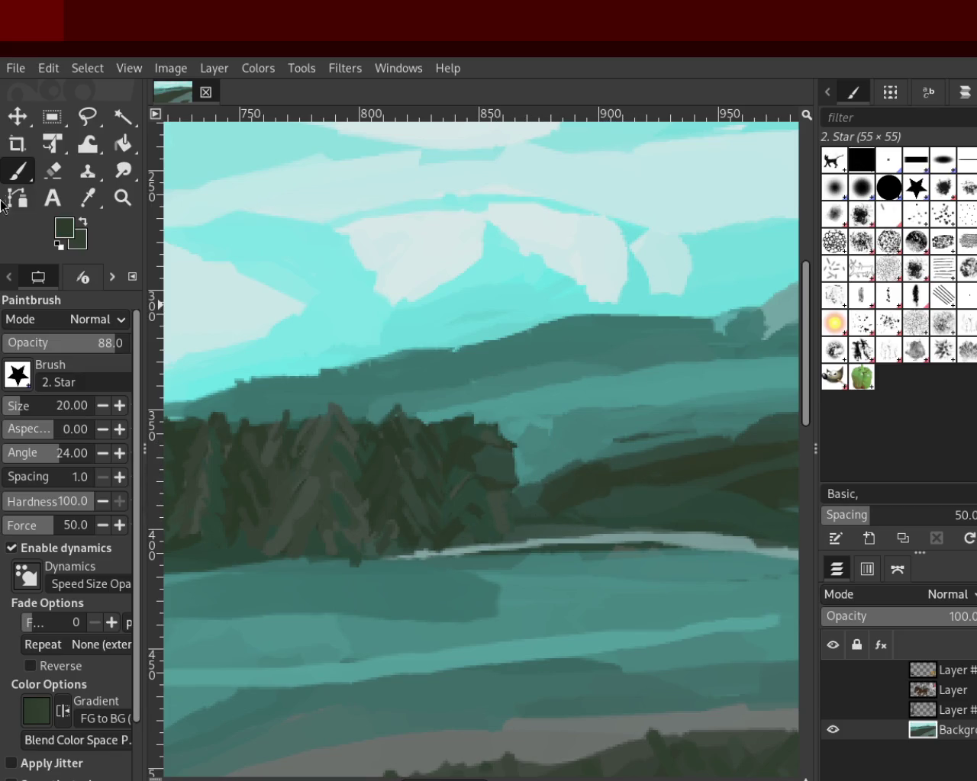
{"action": "left_click", "coordinate": [121, 197]}
{"action": "left_click", "coordinate": [397, 364], "text": "ctrl"}
{"action": "left_click", "coordinate": [394, 371], "text": "ctrl"}
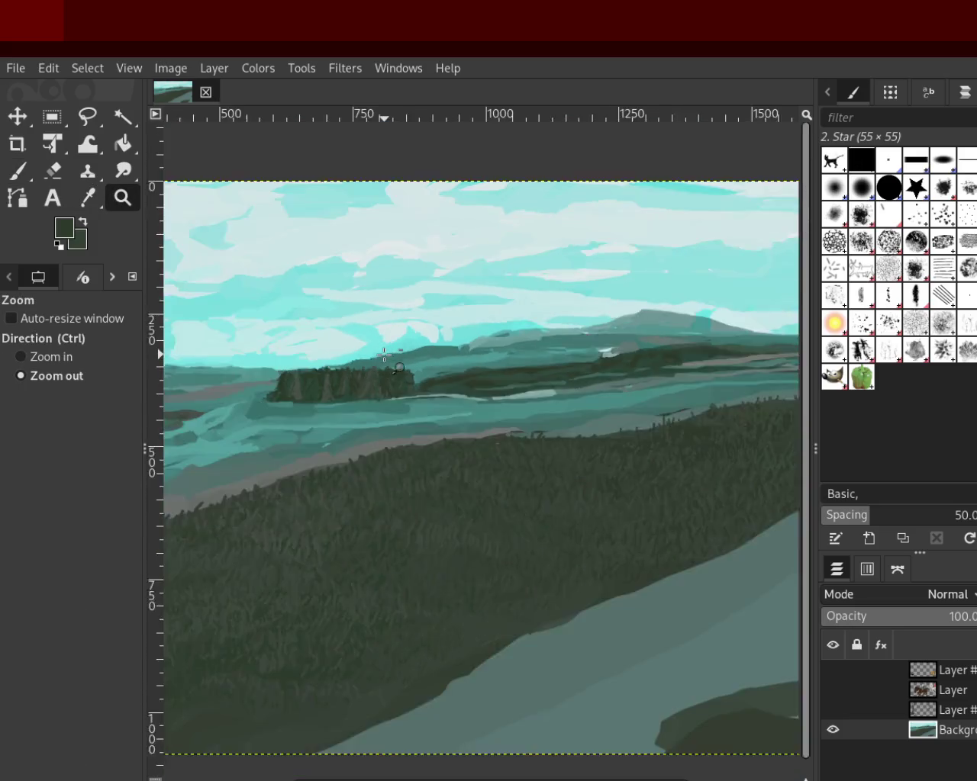
Step: Zoom in on the distant treeline and back out to the whole image
{"action": "left_click", "coordinate": [563, 438], "text": "ctrl"}
{"action": "left_click", "coordinate": [584, 448], "text": "ctrl"}
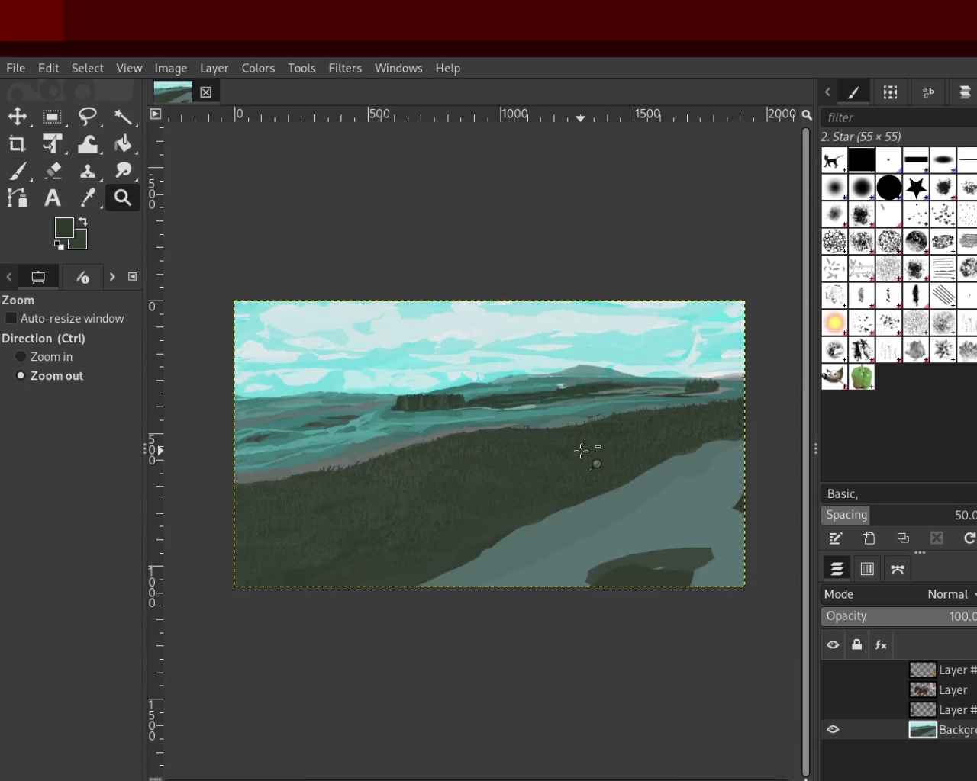
{"action": "left_click", "coordinate": [581, 448]}
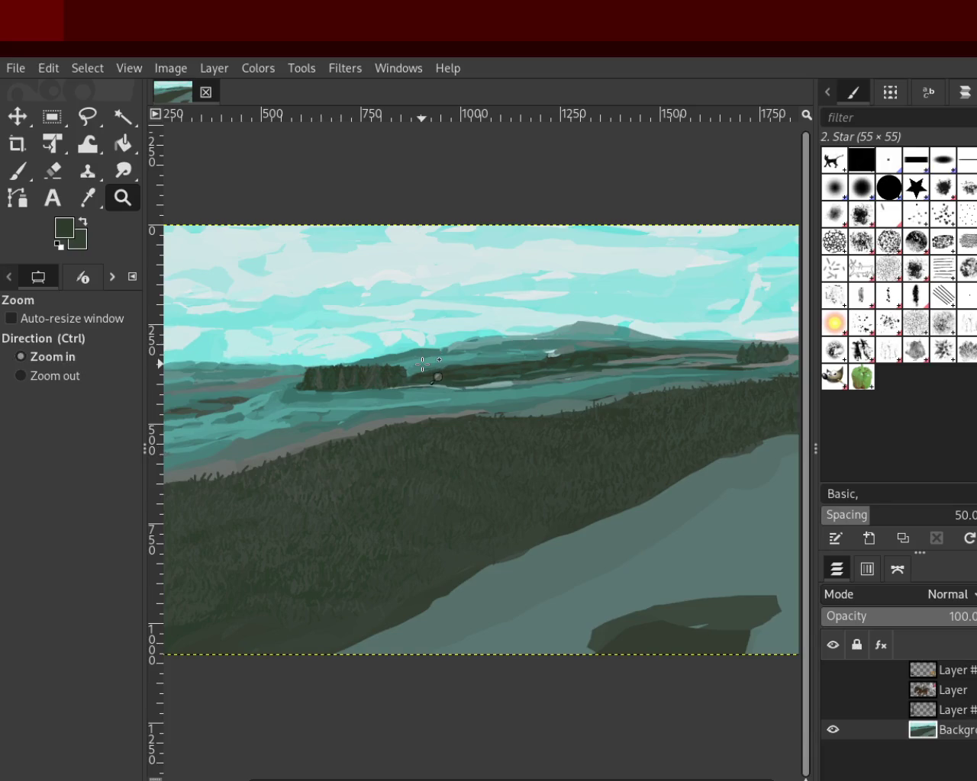
{"action": "left_click", "coordinate": [415, 359]}
{"action": "left_click", "coordinate": [413, 360]}
{"action": "left_click", "coordinate": [19, 171]}
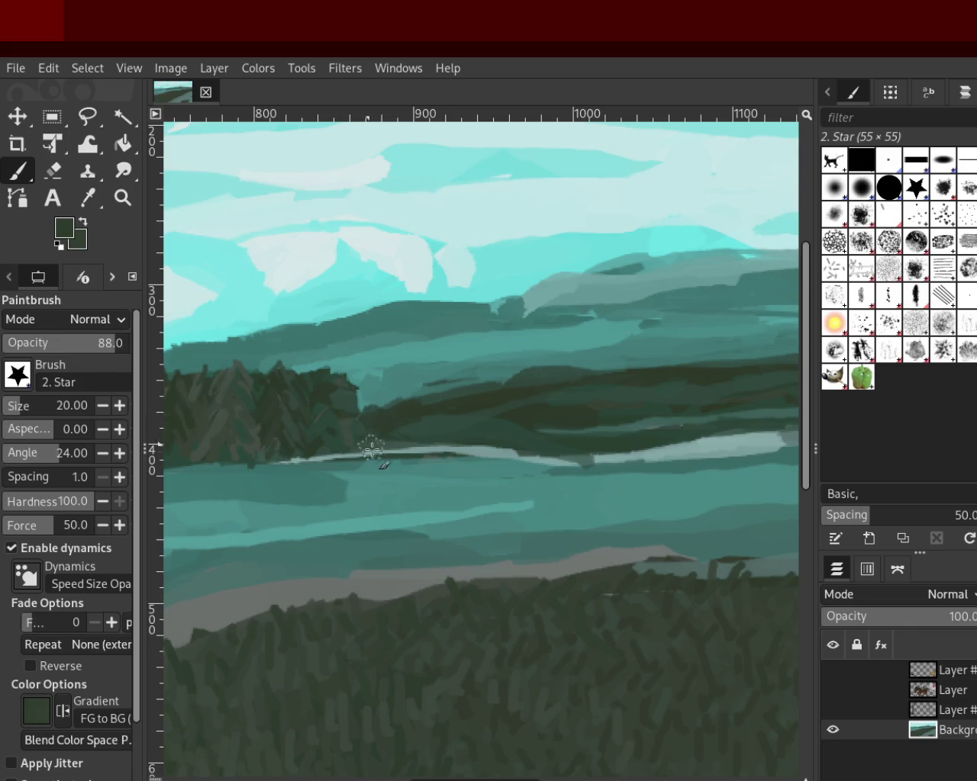
{"action": "left_click", "coordinate": [123, 198]}
{"action": "left_click", "coordinate": [414, 363], "text": "ctrl"}
{"action": "left_click", "coordinate": [415, 363], "text": "ctrl"}
{"action": "left_click", "coordinate": [414, 363], "text": "ctrl"}
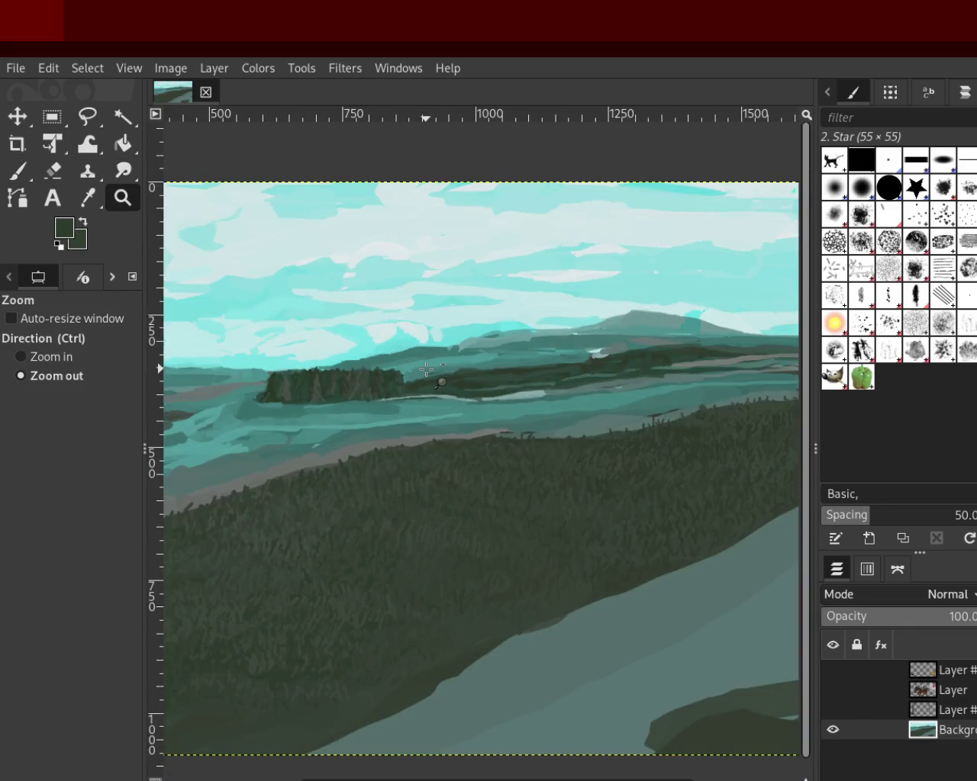
{"action": "left_click", "coordinate": [414, 363], "text": "ctrl"}
{"action": "left_click", "coordinate": [414, 363], "text": "ctrl"}
Step: Zoom in close on the lower part of the grassy hillside
{"action": "left_click", "coordinate": [622, 401], "text": "ctrl"}
{"action": "left_click", "coordinate": [609, 404]}
{"action": "left_click", "coordinate": [603, 402], "text": "ctrl"}
{"action": "left_click", "coordinate": [372, 450]}
{"action": "left_click", "coordinate": [343, 476]}
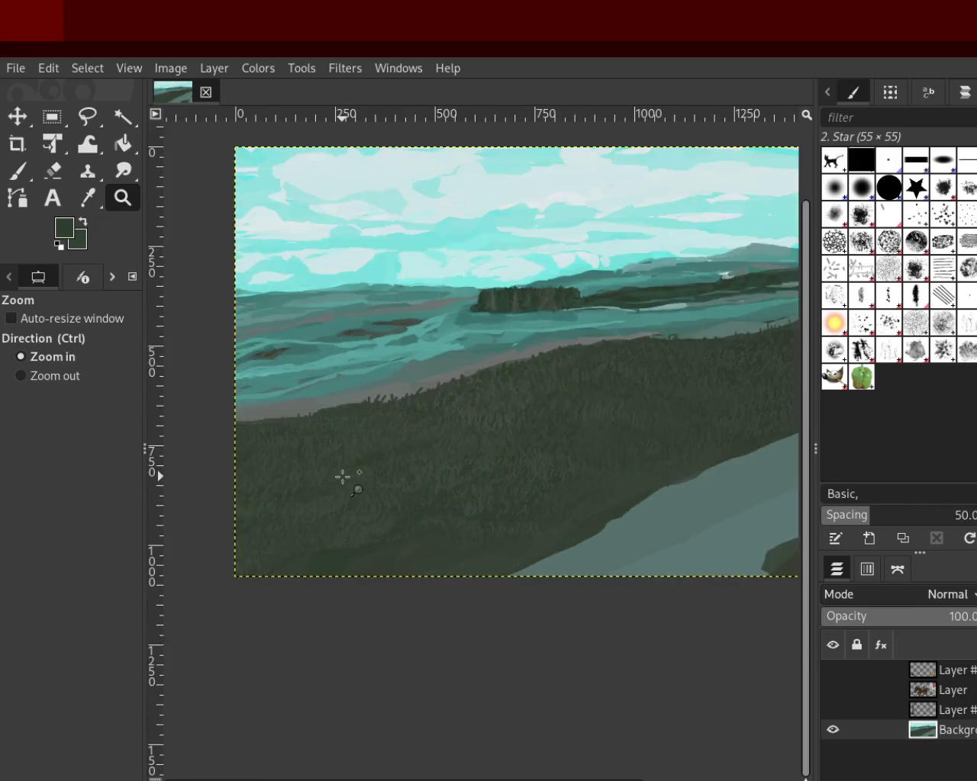
{"action": "left_click", "coordinate": [342, 469]}
{"action": "left_click", "coordinate": [536, 443], "text": "ctrl"}
{"action": "left_click", "coordinate": [432, 568]}
{"action": "left_click", "coordinate": [433, 568]}
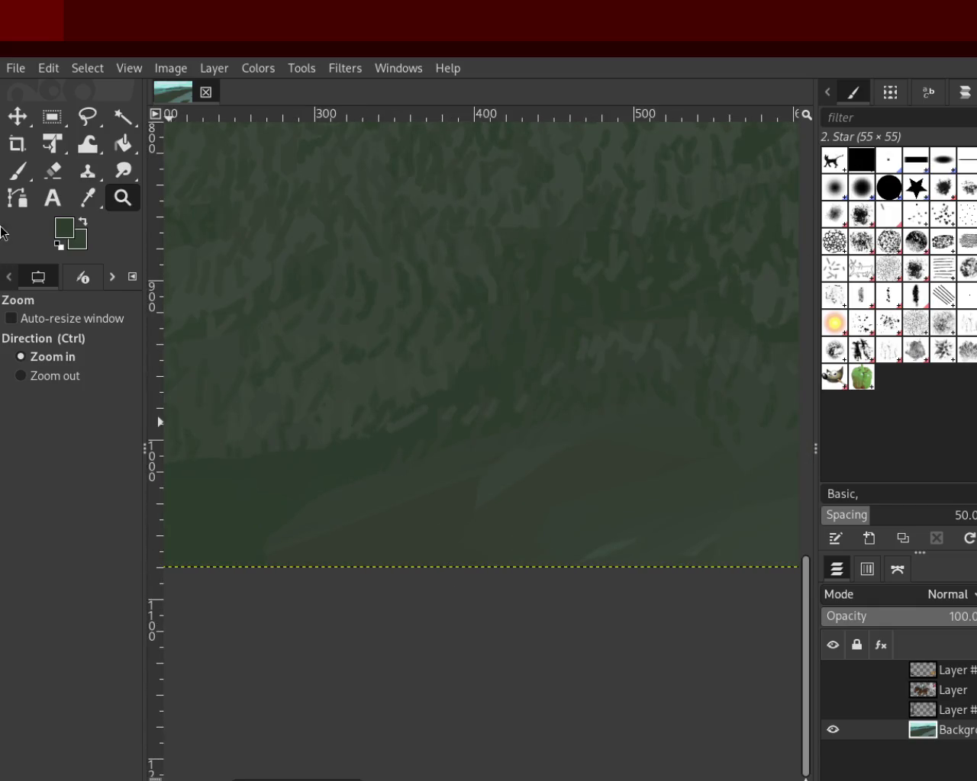
Step: Set the Paintbrush to size 7, sample a darker green and paint grass strokes
{"action": "left_click", "coordinate": [17, 171]}
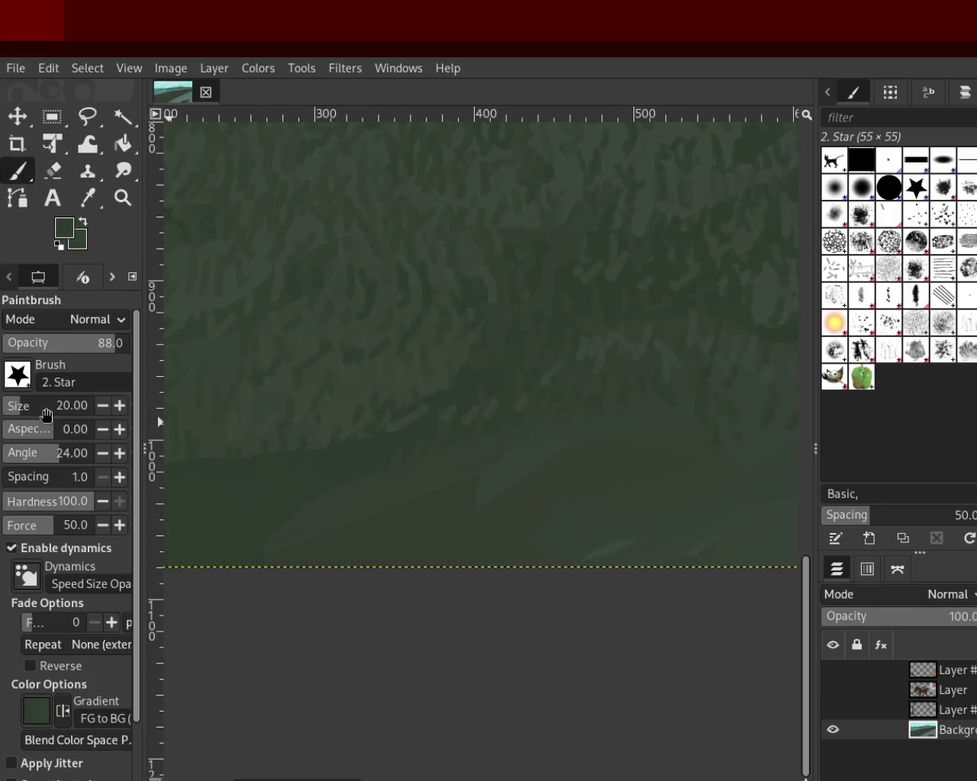
{"action": "left_click", "coordinate": [120, 406]}
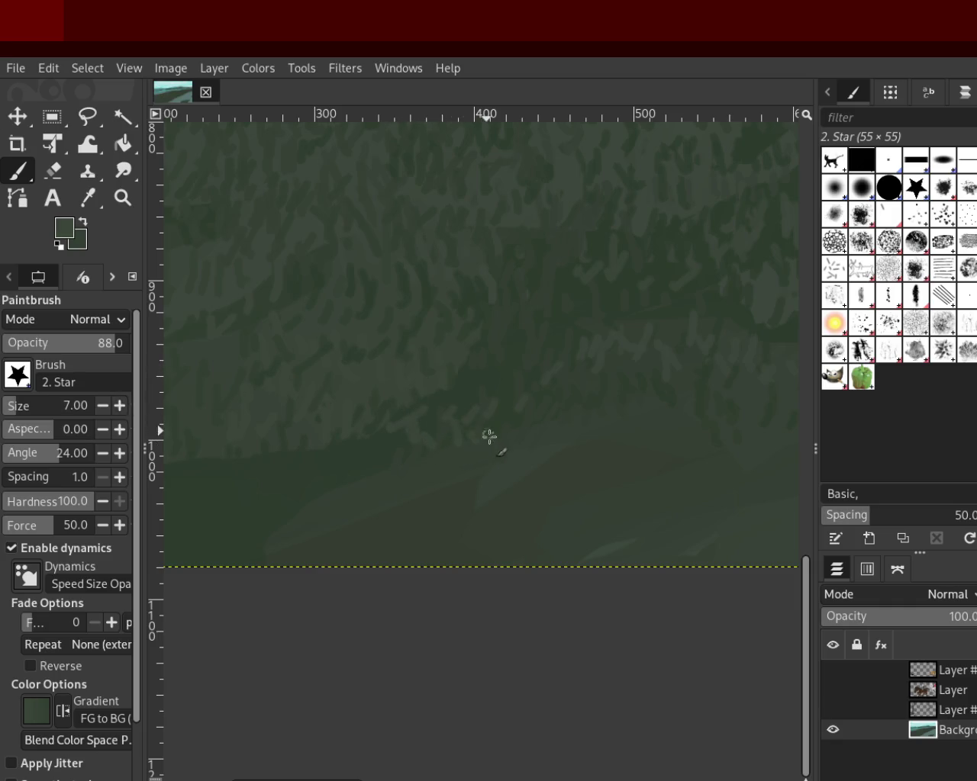
{"action": "left_click", "coordinate": [491, 373], "text": "ctrl"}
{"action": "left_click", "coordinate": [357, 426], "text": "ctrl"}
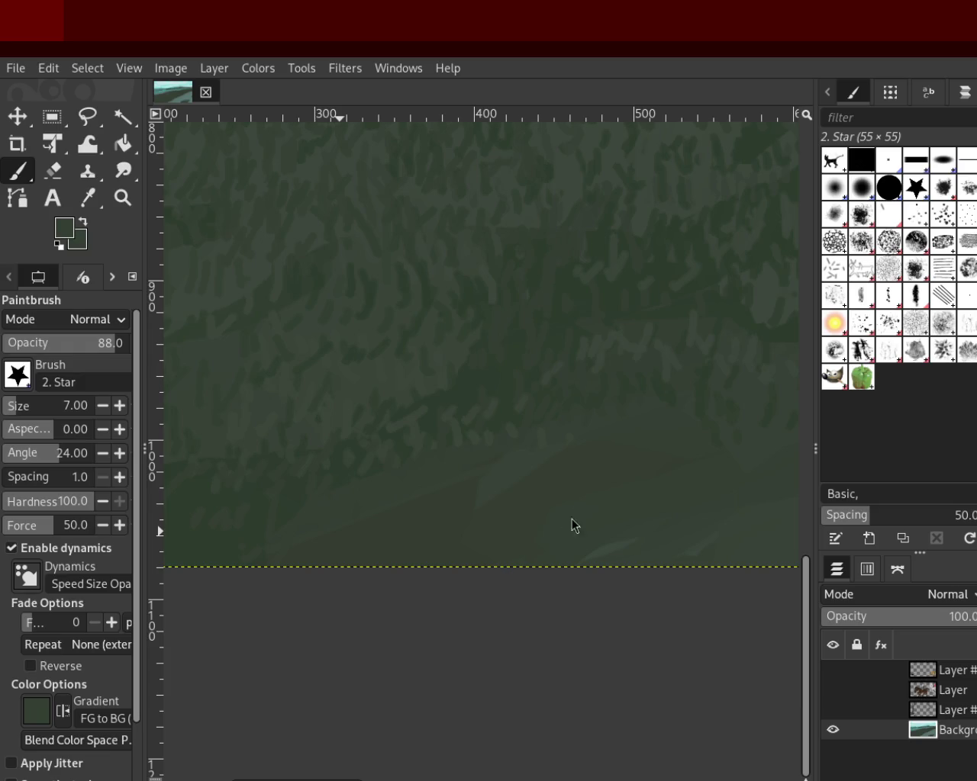
{"action": "left_click", "coordinate": [122, 197]}
{"action": "left_click", "coordinate": [514, 366]}
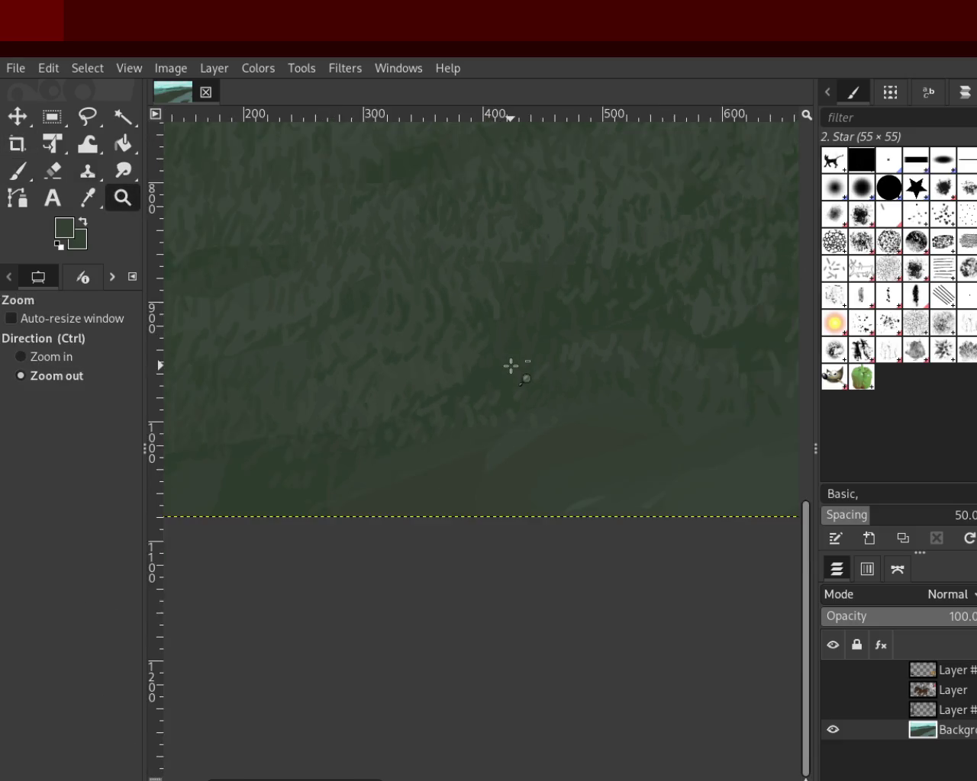
Step: Paint grass strokes into the lower-left hillside with brush opacity at 100
{"action": "left_click", "coordinate": [300, 433]}
{"action": "left_click", "coordinate": [449, 419]}
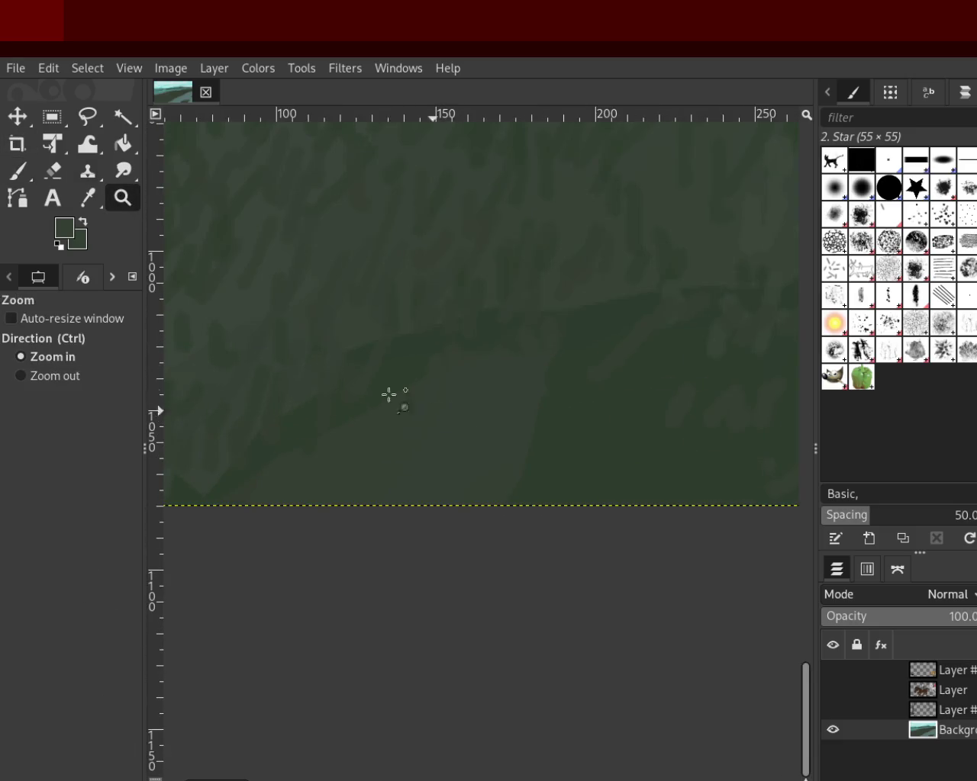
{"action": "key", "text": "p"}
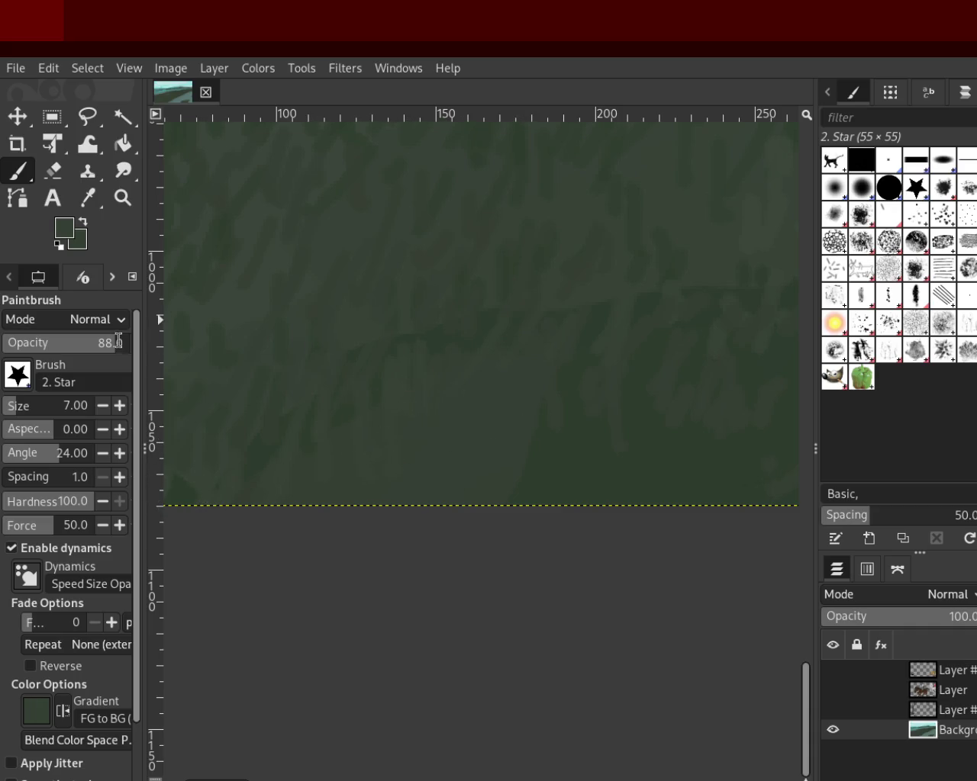
{"action": "left_click_drag", "start_coordinate": [103, 342], "coordinate": [130, 342]}
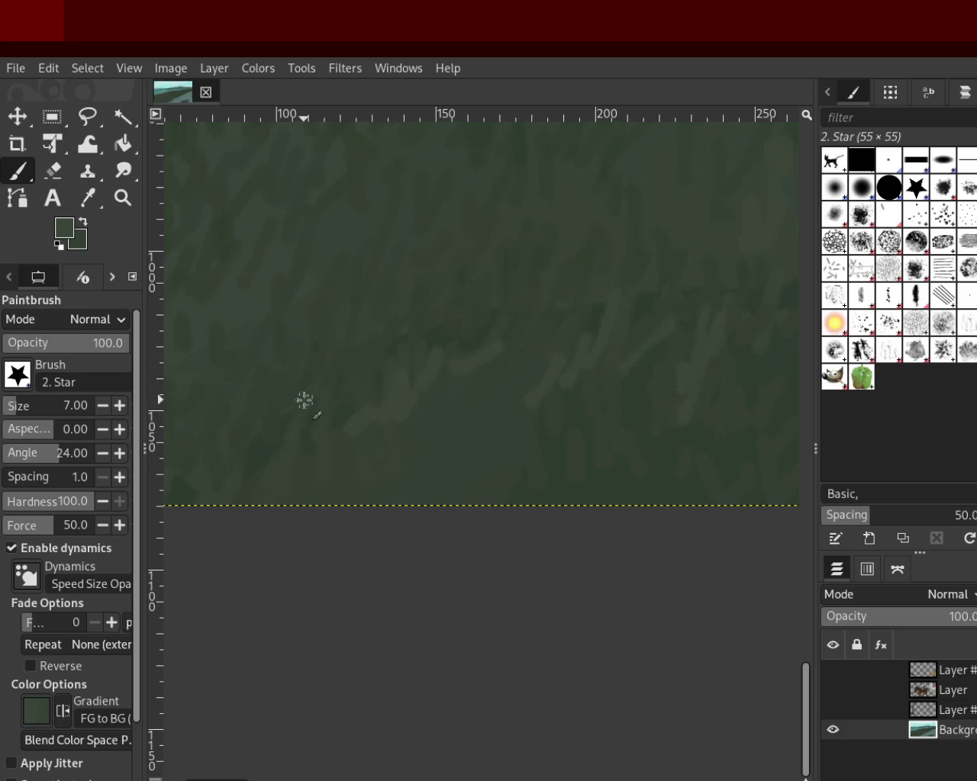
{"action": "left_click", "coordinate": [122, 198]}
{"action": "left_click", "coordinate": [617, 468]}
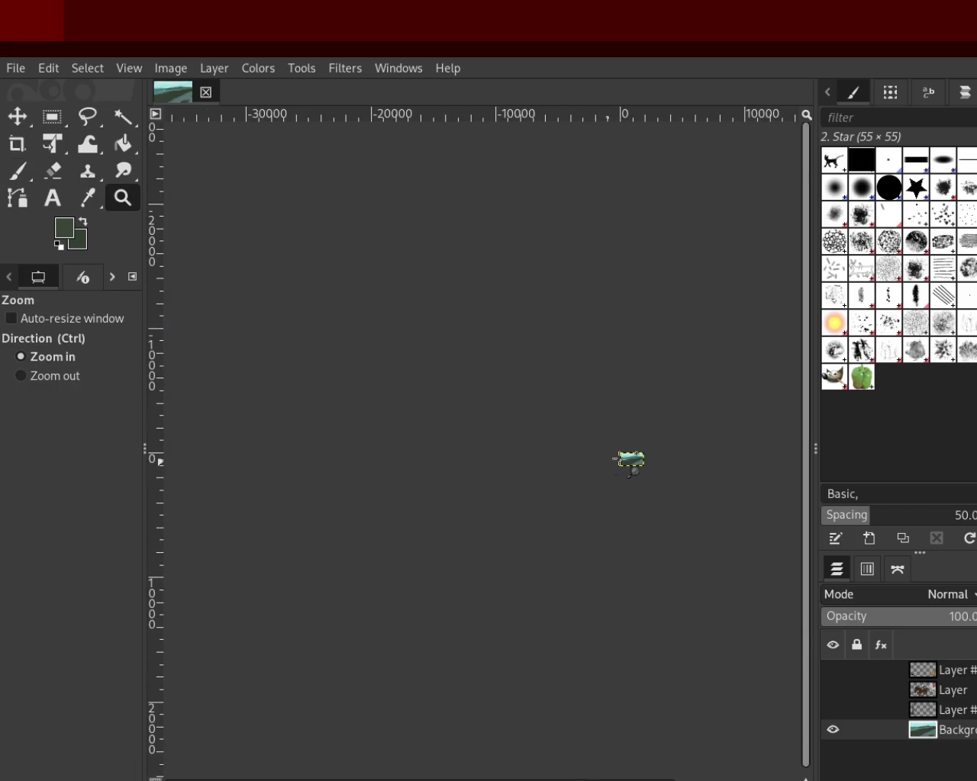
Step: Zoom near the bottom grass and paint more strokes down toward the pale path
{"action": "left_click", "coordinate": [613, 473], "text": "ctrl"}
{"action": "left_click", "coordinate": [604, 473], "text": "ctrl"}
{"action": "left_click", "coordinate": [602, 476], "text": "ctrl"}
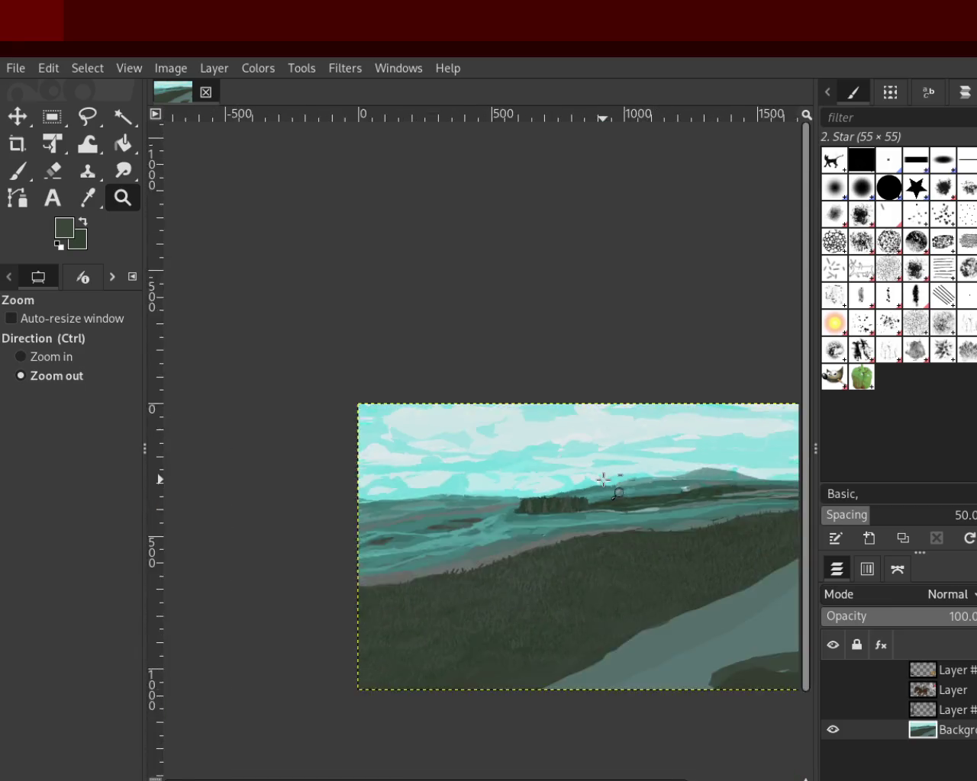
{"action": "left_click", "coordinate": [580, 527], "text": "ctrl"}
{"action": "left_click", "coordinate": [508, 610]}
{"action": "left_click", "coordinate": [525, 567]}
{"action": "left_click", "coordinate": [529, 565]}
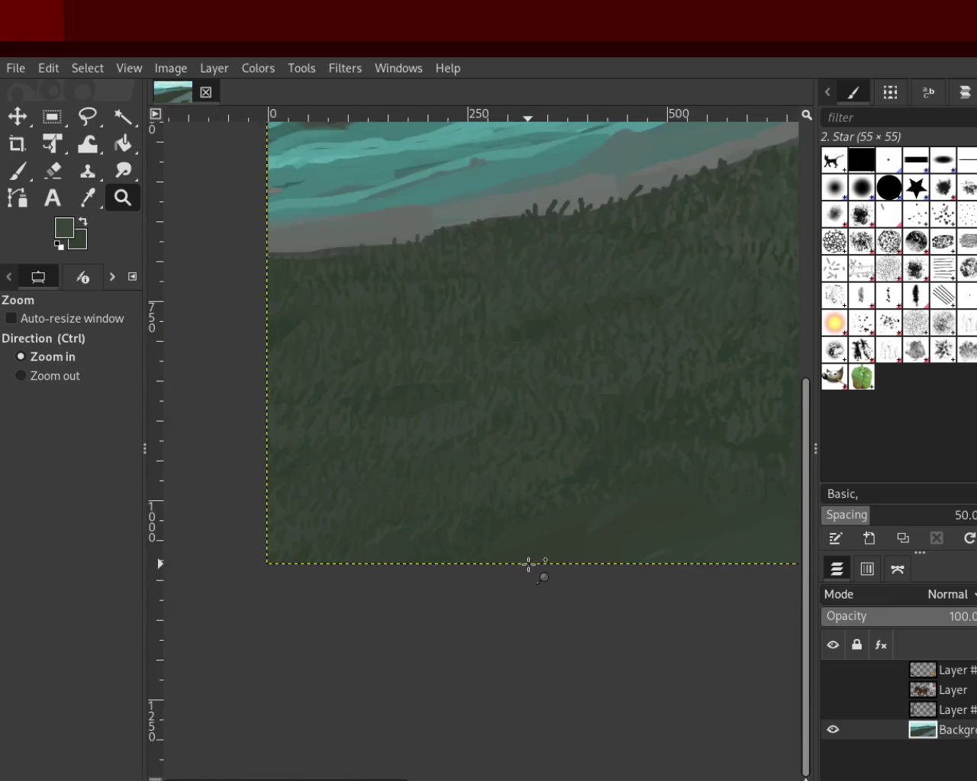
{"action": "left_click", "coordinate": [619, 571]}
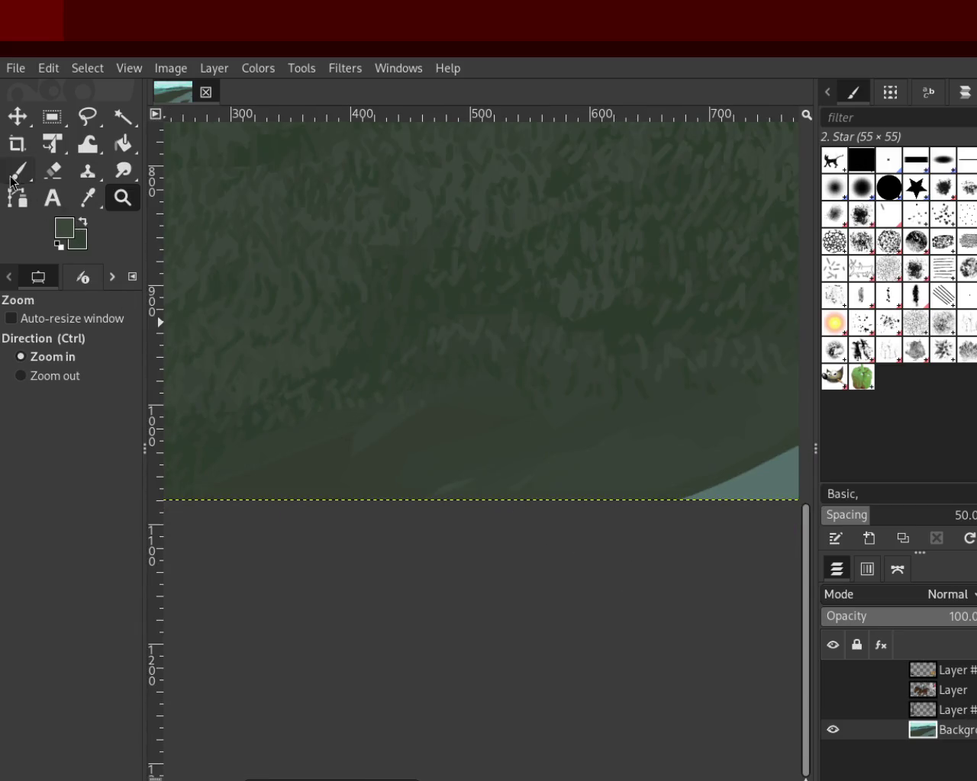
{"action": "key", "text": "p"}
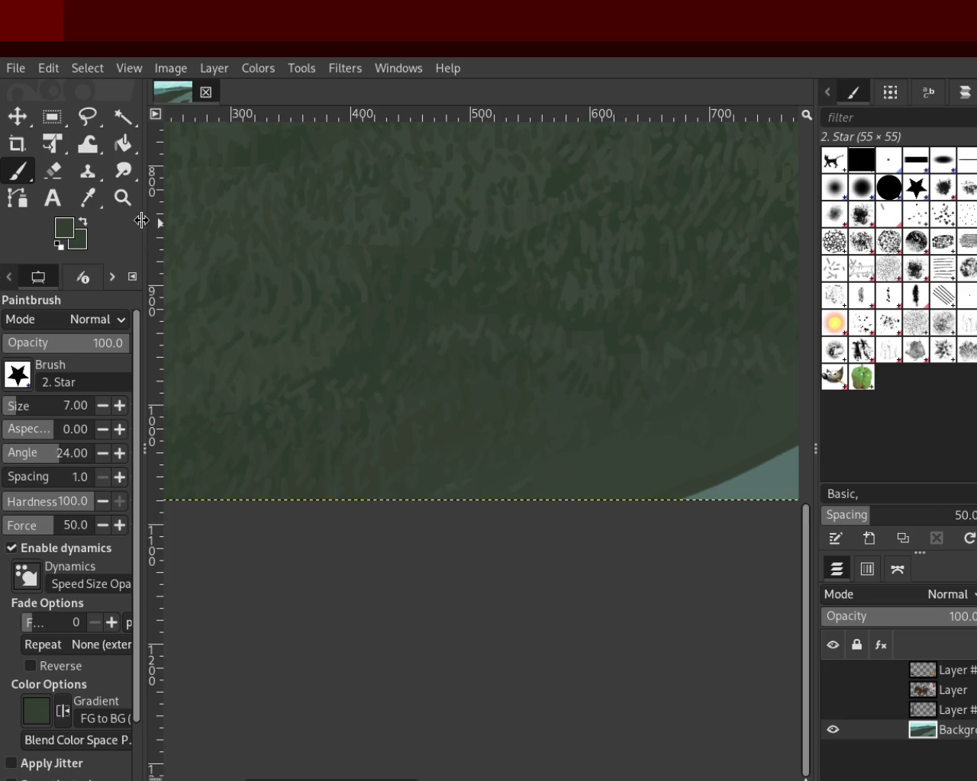
{"action": "left_click", "coordinate": [121, 173]}
{"action": "left_click", "coordinate": [122, 198]}
{"action": "left_click", "coordinate": [428, 333]}
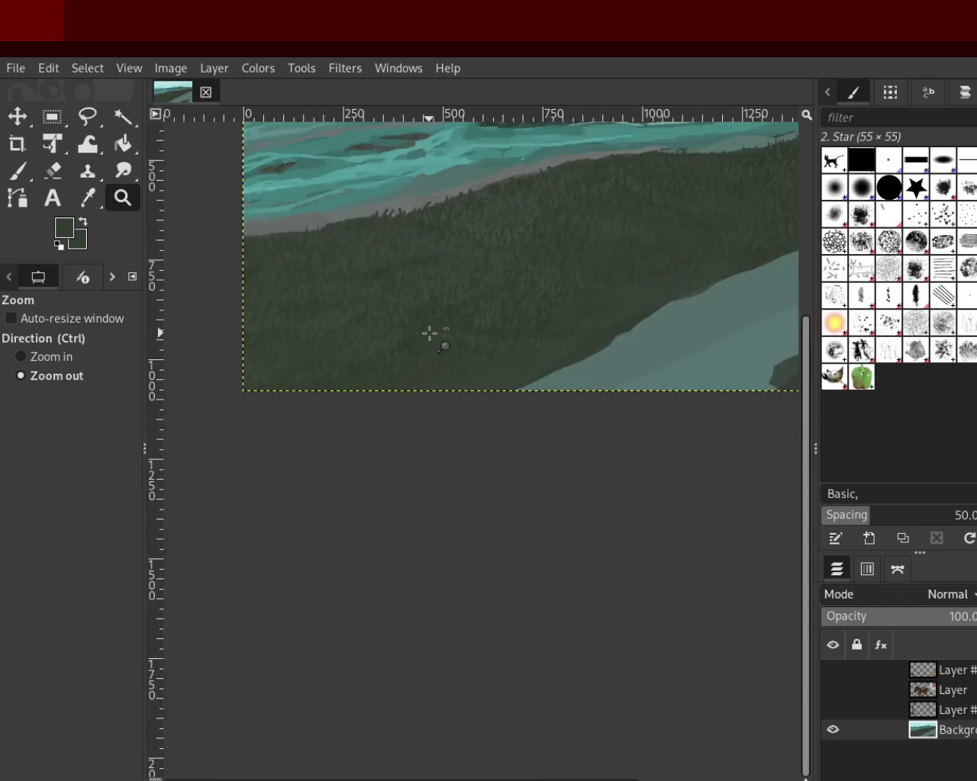
Step: Zoom in on the lower grass and paint star-brush grass strokes there
{"action": "left_click", "coordinate": [572, 327]}
{"action": "left_click", "coordinate": [449, 348], "text": "ctrl"}
{"action": "left_click", "coordinate": [396, 354], "text": "ctrl"}
{"action": "left_click", "coordinate": [397, 354]}
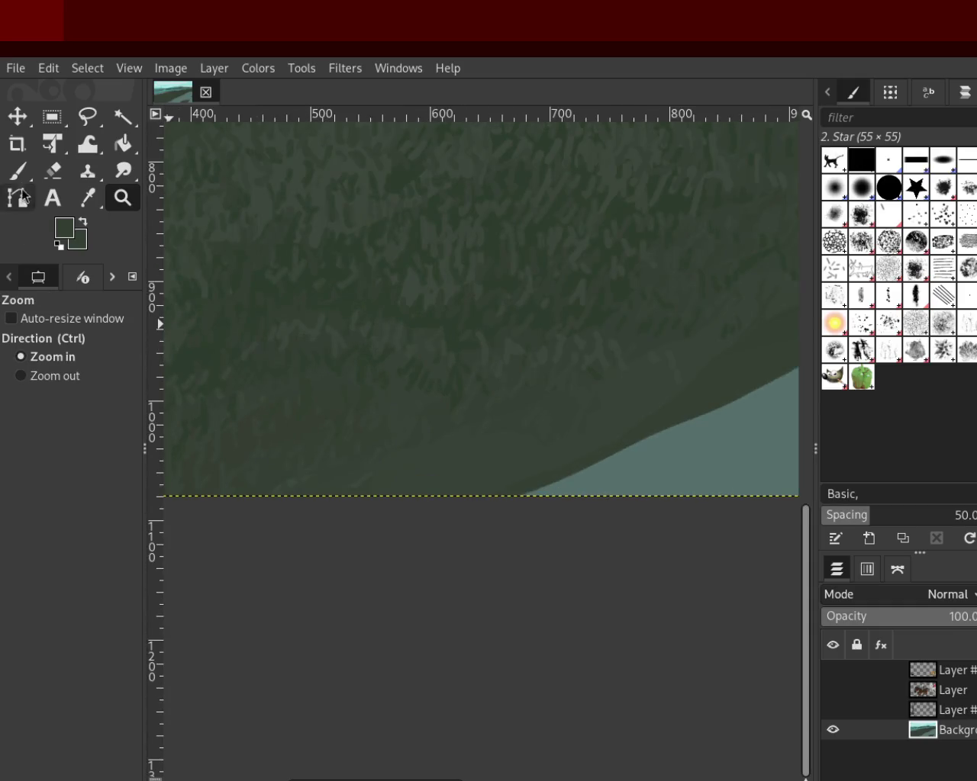
{"action": "left_click", "coordinate": [17, 170]}
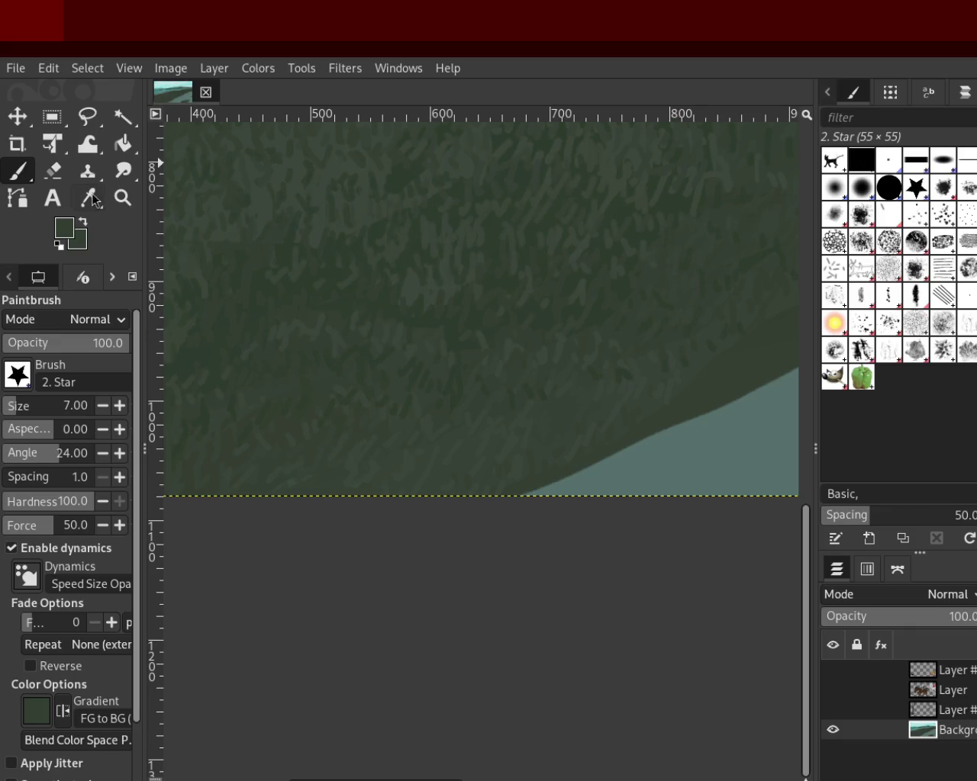
Step: Paint star-brush grass strokes into the lower-right part of the hillside
{"action": "left_click", "coordinate": [123, 201]}
{"action": "left_click", "coordinate": [628, 308], "text": "ctrl"}
{"action": "left_click", "coordinate": [628, 307], "text": "ctrl"}
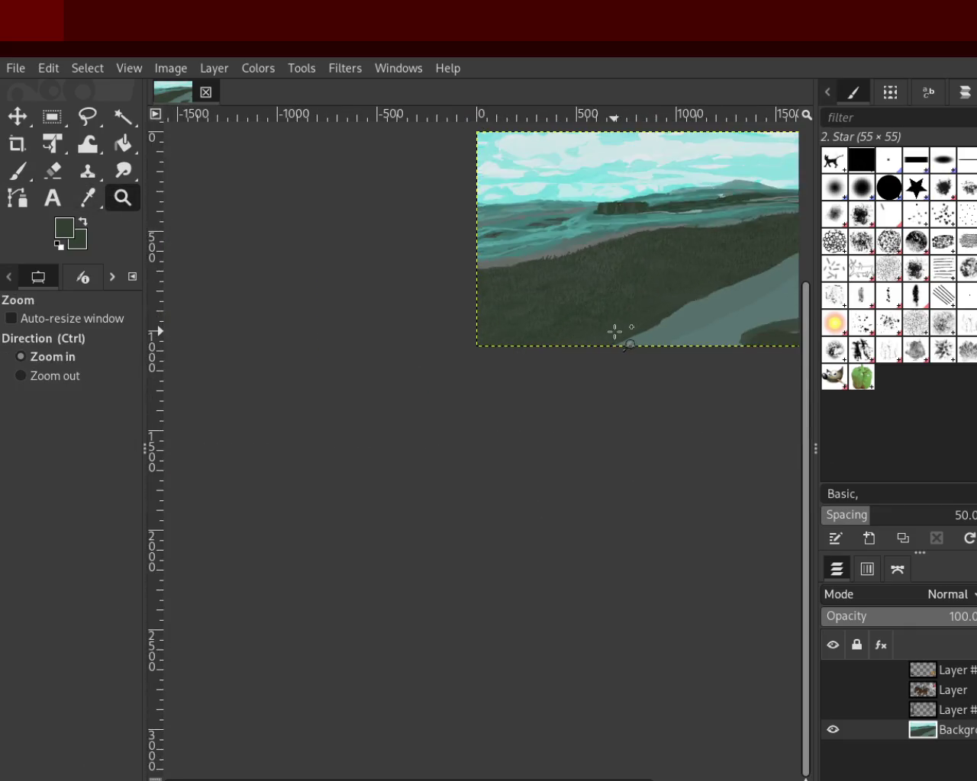
{"action": "left_click", "coordinate": [617, 331]}
{"action": "left_click", "coordinate": [616, 331]}
{"action": "left_click", "coordinate": [617, 331]}
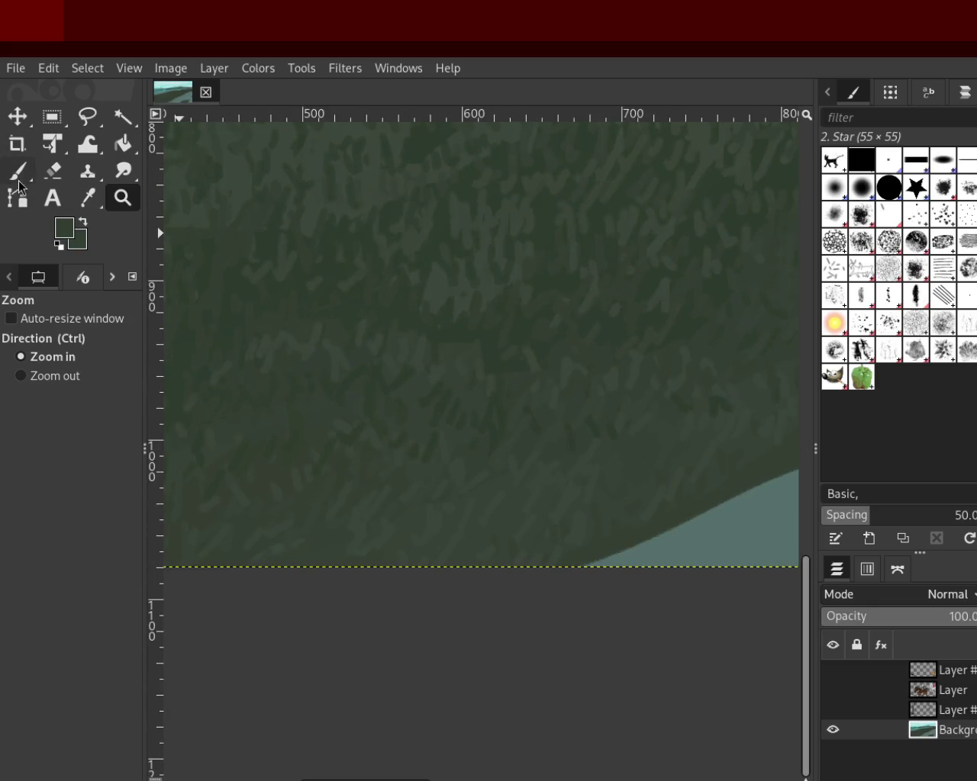
{"action": "left_click", "coordinate": [18, 171]}
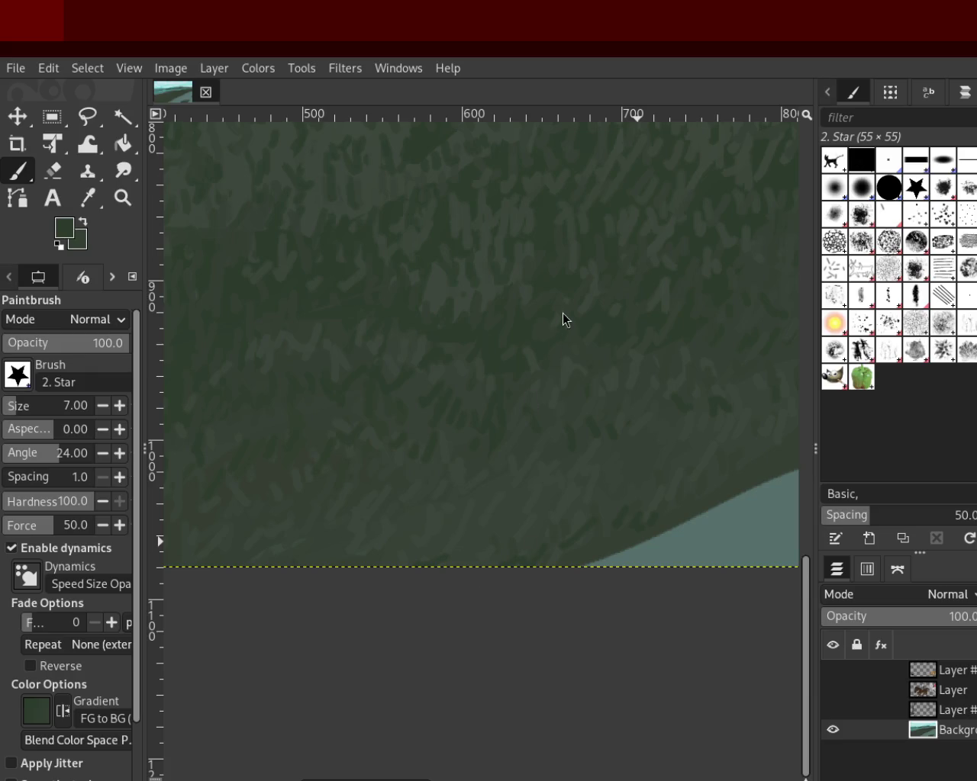
Step: Reframe on the lower-left grass and paint strokes down to the bottom edge
{"action": "left_click", "coordinate": [123, 198]}
{"action": "left_click", "coordinate": [421, 399]}
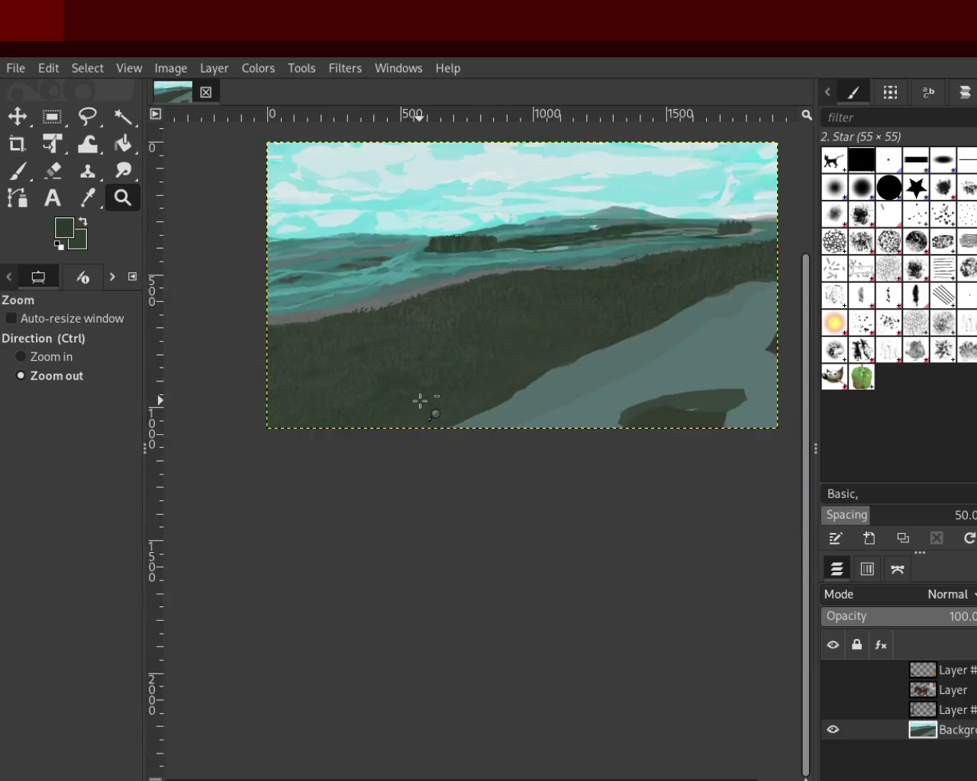
{"action": "left_click", "coordinate": [458, 377], "text": "ctrl"}
{"action": "left_click", "coordinate": [566, 366]}
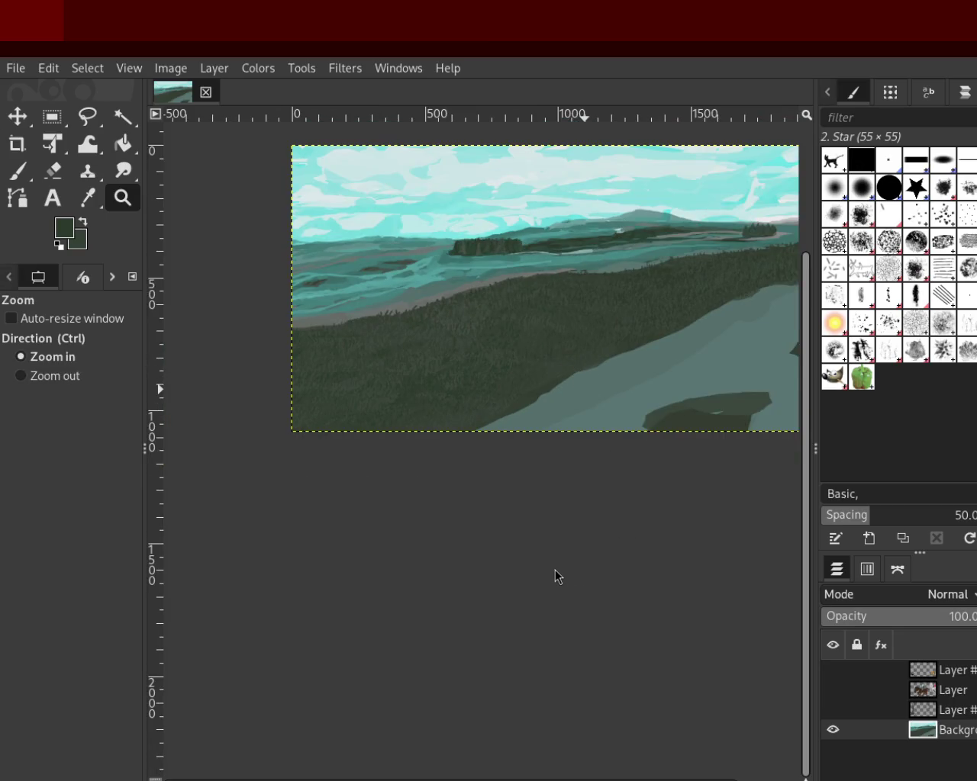
{"action": "left_click", "coordinate": [616, 371], "text": "ctrl"}
{"action": "left_click", "coordinate": [492, 394]}
{"action": "left_click", "coordinate": [381, 405]}
{"action": "left_click", "coordinate": [179, 323]}
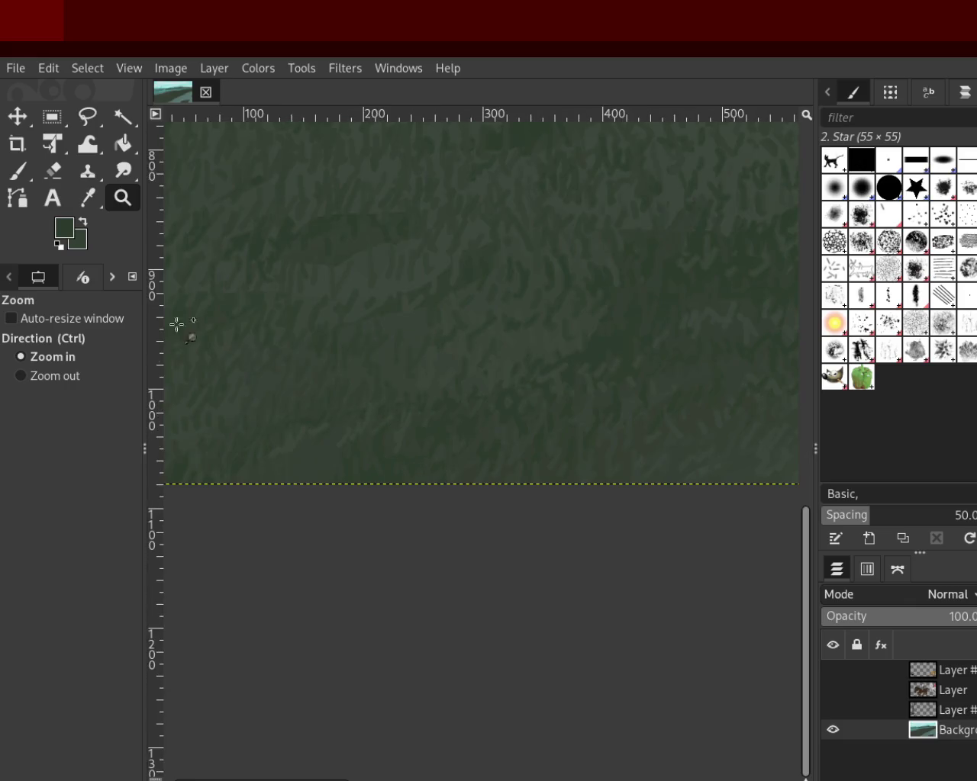
{"action": "left_click", "coordinate": [16, 177]}
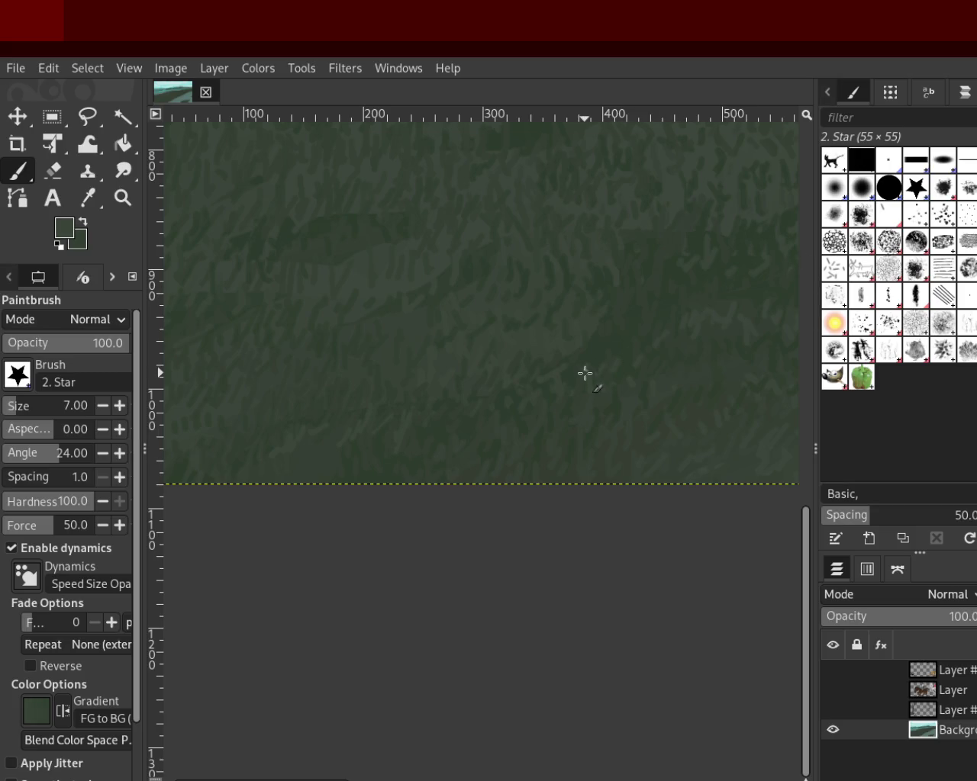
Step: Zoom in on the hillside above the pale path and paint more short grass strokes
{"action": "key", "text": "z"}
{"action": "left_click", "coordinate": [366, 341], "text": "ctrl"}
{"action": "left_click", "coordinate": [429, 366], "text": "ctrl"}
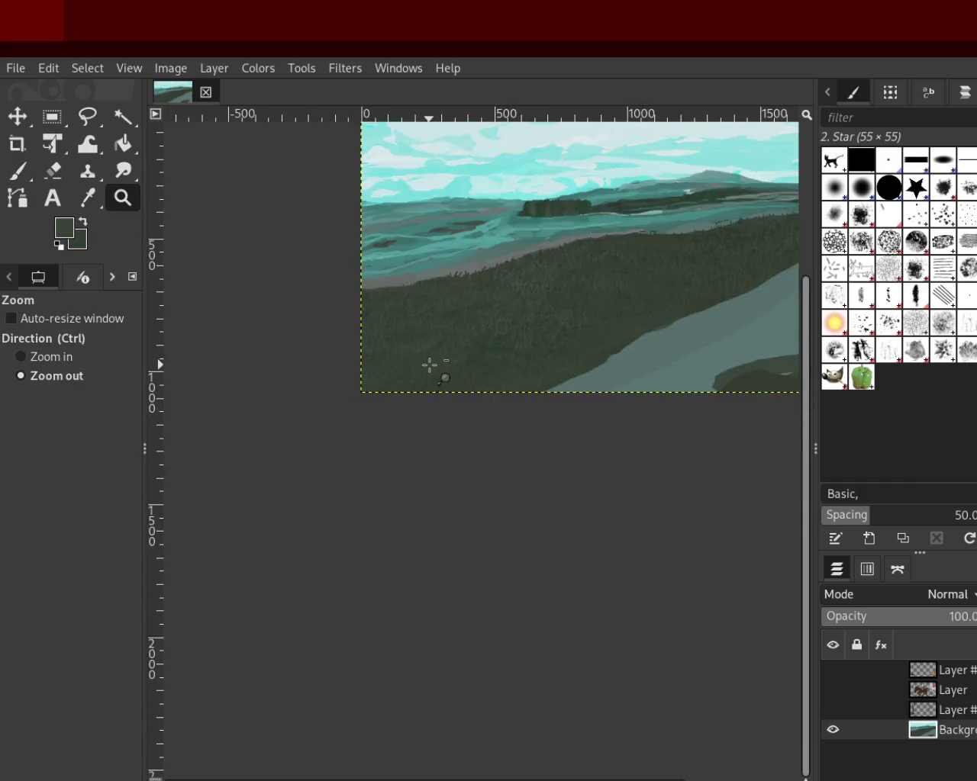
{"action": "left_click", "coordinate": [582, 304]}
{"action": "left_click", "coordinate": [582, 304]}
{"action": "left_click", "coordinate": [581, 304]}
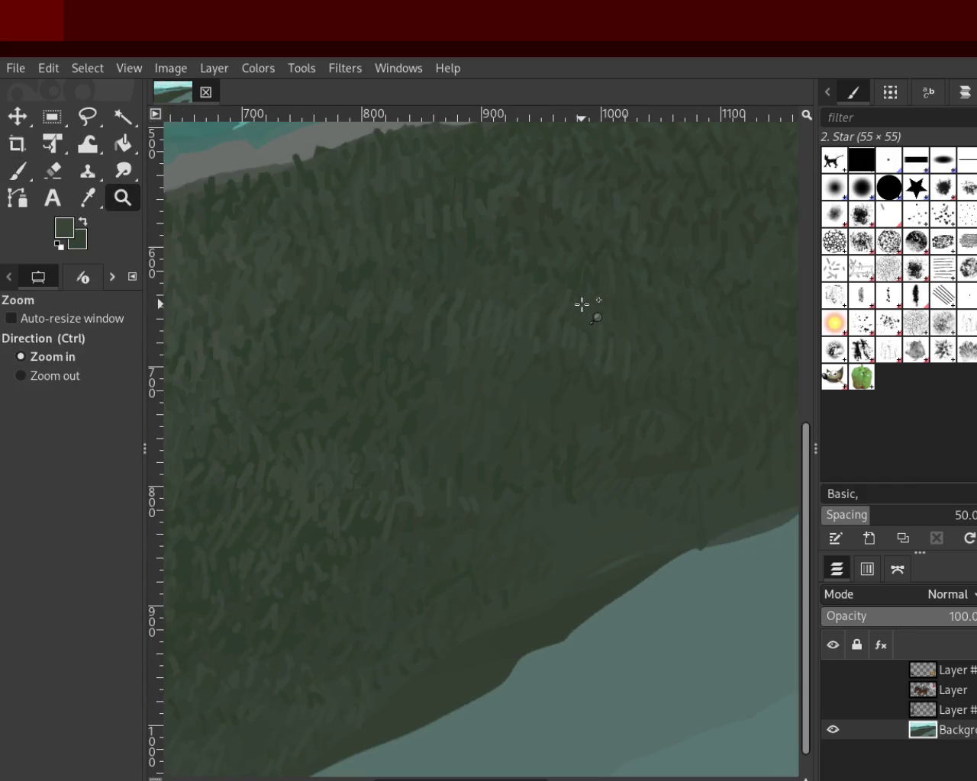
{"action": "left_click", "coordinate": [18, 171]}
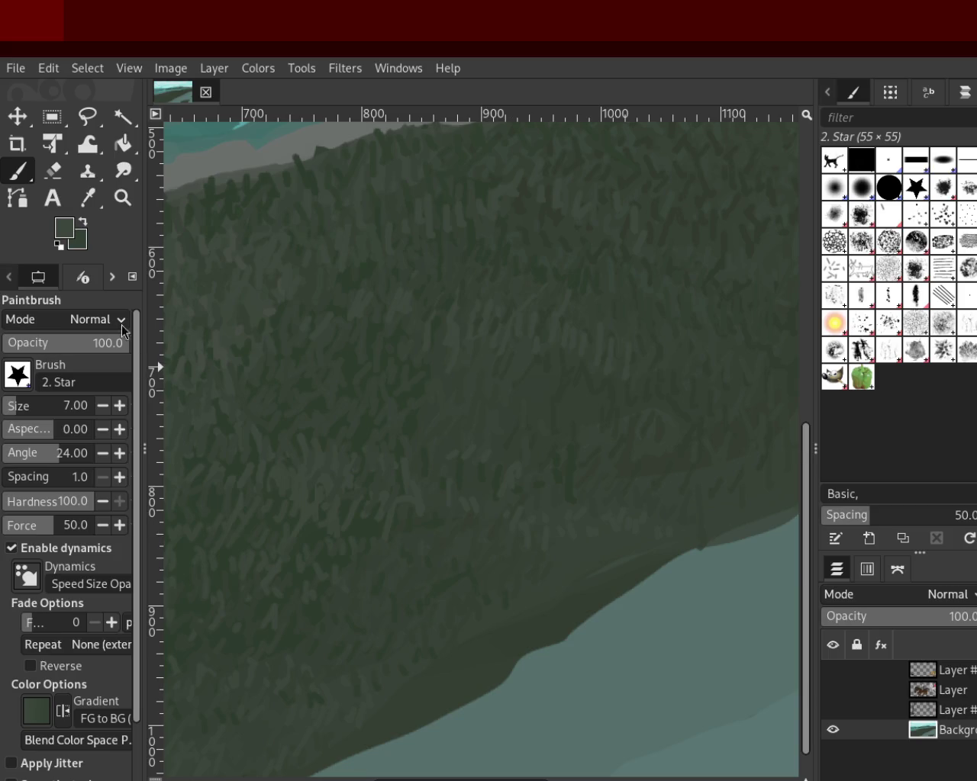
{"action": "left_click", "coordinate": [122, 198]}
{"action": "left_click", "coordinate": [538, 500], "text": "ctrl"}
Step: Scroll and zoom in a little on the landscape
{"action": "scroll", "coordinate": [538, 500], "scroll_direction": "down", "scroll_amount": 2}
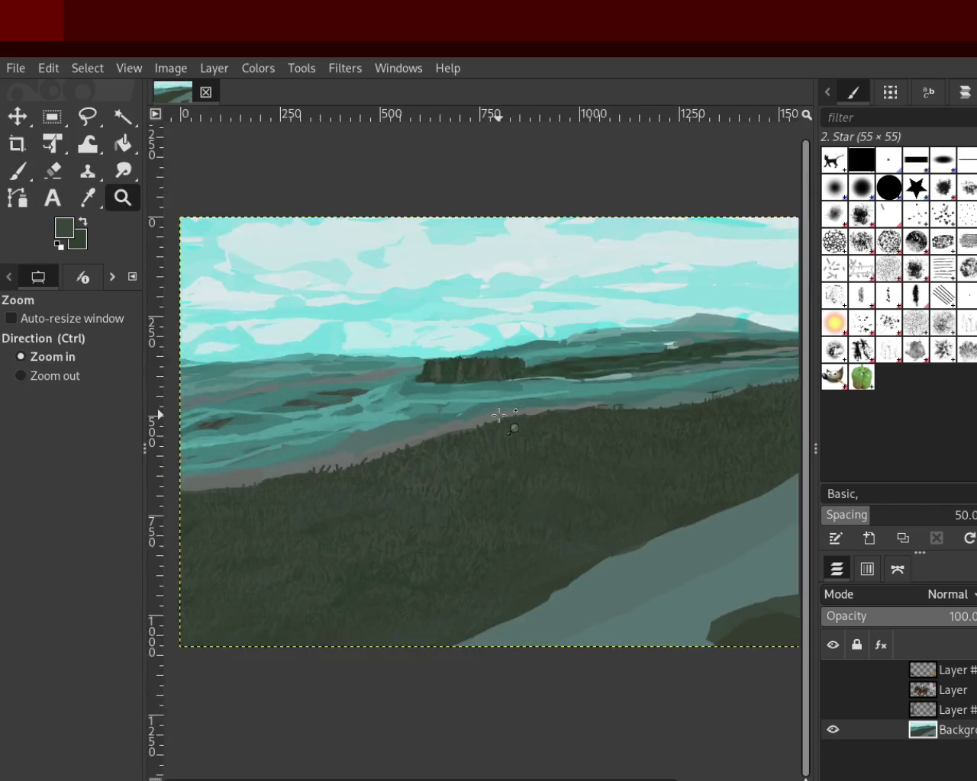
{"action": "scroll", "coordinate": [355, 475], "scroll_direction": "up", "scroll_amount": 2}
{"action": "scroll", "coordinate": [782, 394], "scroll_direction": "down", "scroll_amount": 2}
{"action": "left_click", "coordinate": [667, 405], "text": "ctrl"}
{"action": "left_click", "coordinate": [664, 404]}
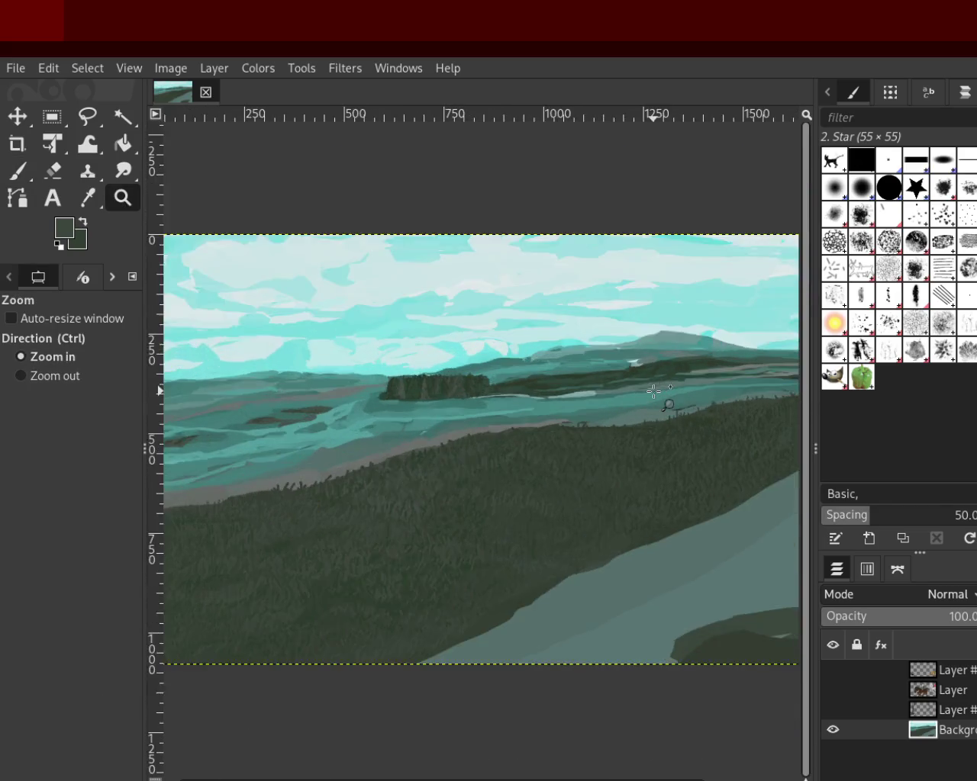
{"action": "left_click", "coordinate": [668, 405]}
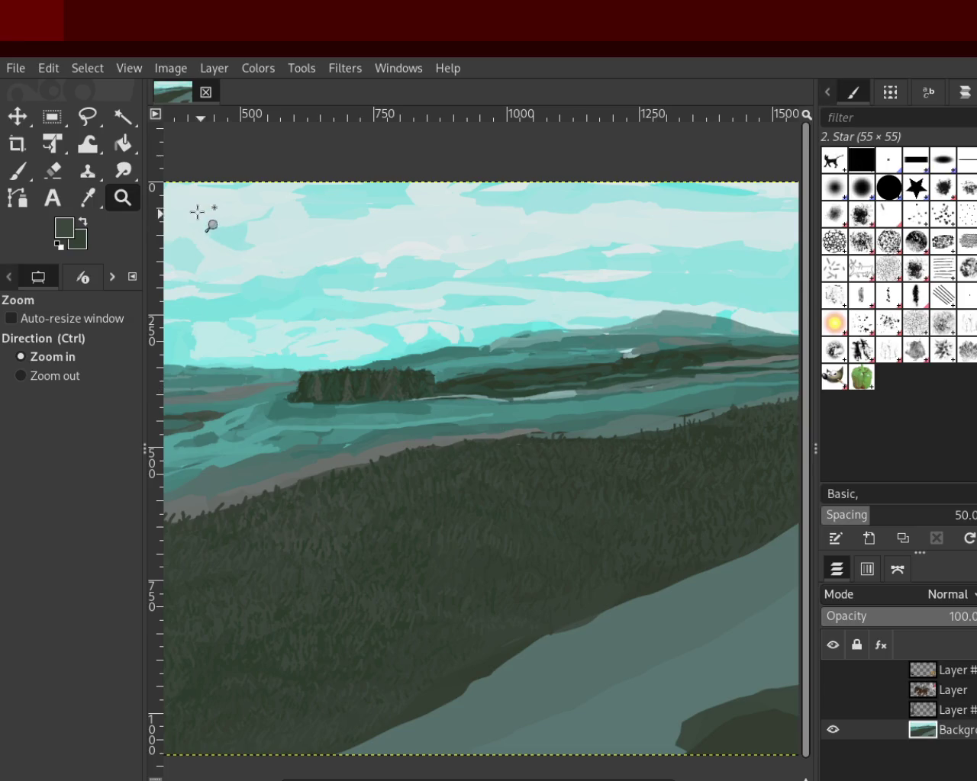
Step: Zoom in close on the grass and pick a slightly darker green to paint with
{"action": "left_click", "coordinate": [584, 506], "text": "ctrl"}
{"action": "left_click", "coordinate": [440, 650]}
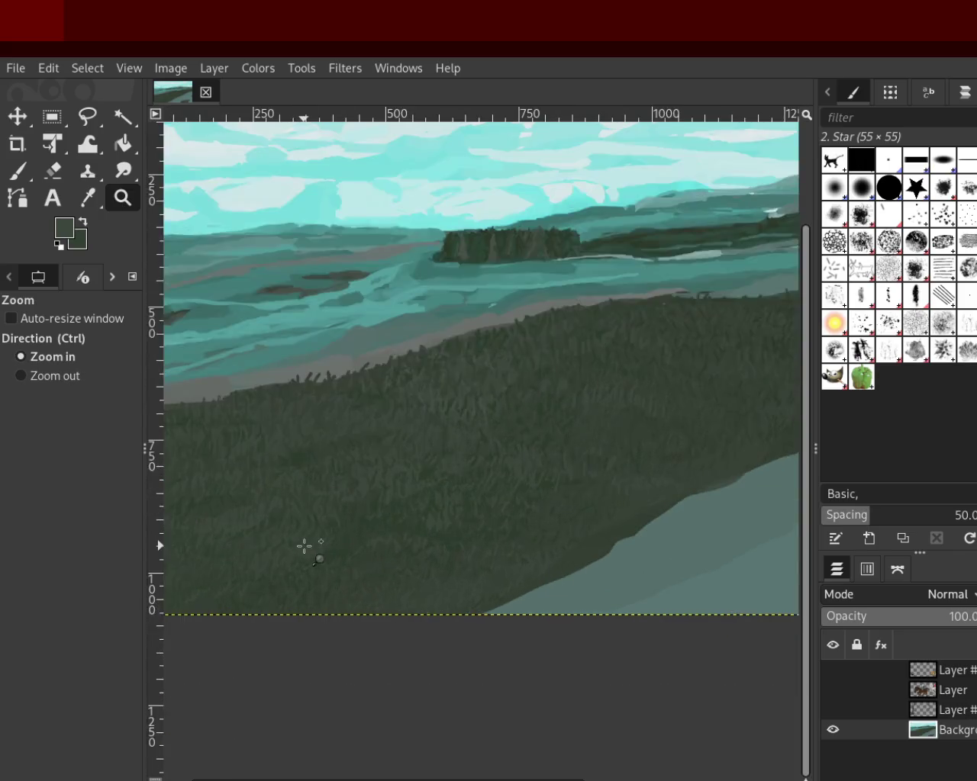
{"action": "left_click", "coordinate": [305, 544]}
{"action": "left_click", "coordinate": [306, 545]}
{"action": "left_click", "coordinate": [305, 545]}
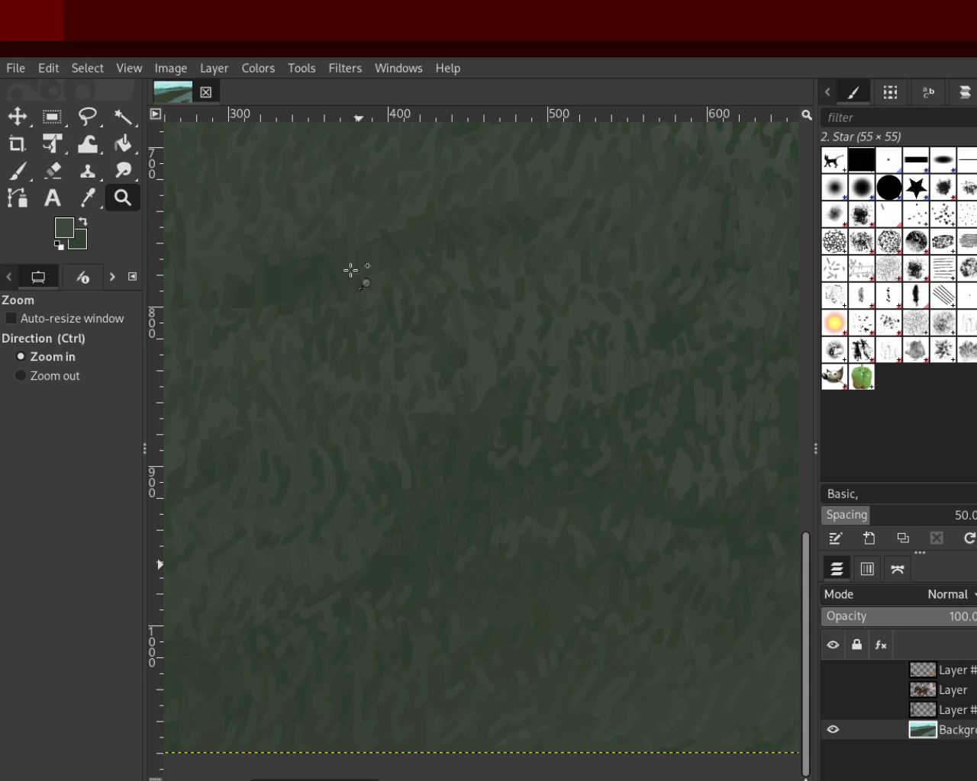
{"action": "key", "text": "p"}
{"action": "left_click", "coordinate": [535, 470], "text": "ctrl"}
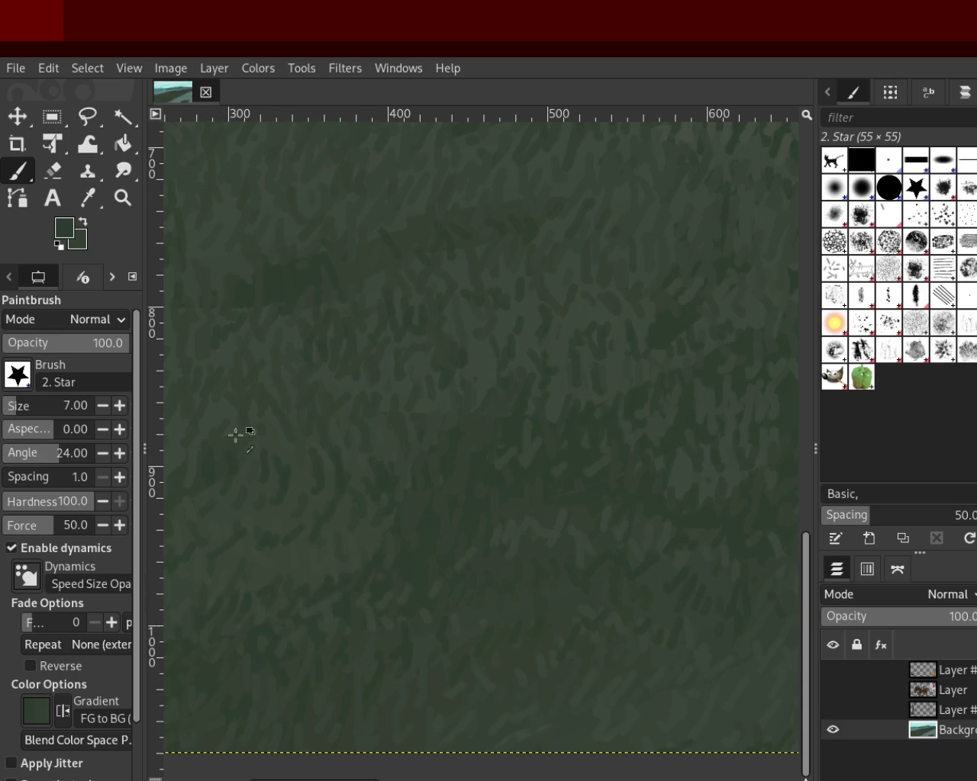
Step: Zoom into the middle of the hillside and dab darker green grass strokes
{"action": "left_click", "coordinate": [123, 200]}
{"action": "left_click", "coordinate": [340, 407]}
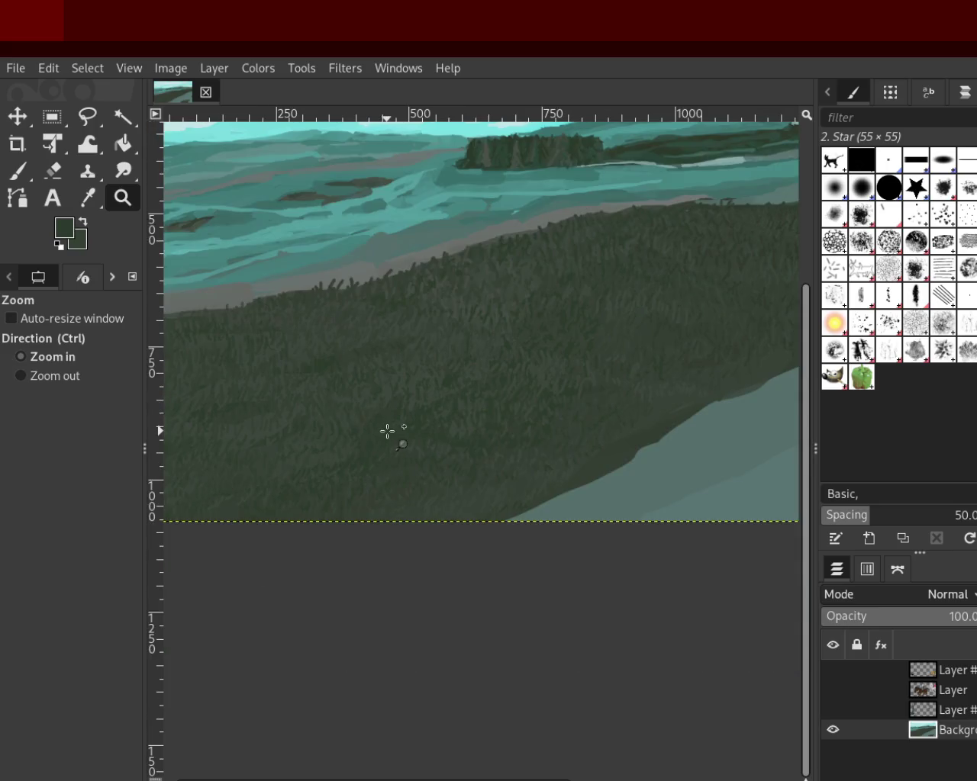
{"action": "left_click", "coordinate": [388, 430], "text": "ctrl"}
{"action": "left_click", "coordinate": [388, 430], "text": "ctrl"}
{"action": "left_click", "coordinate": [389, 432], "text": "ctrl"}
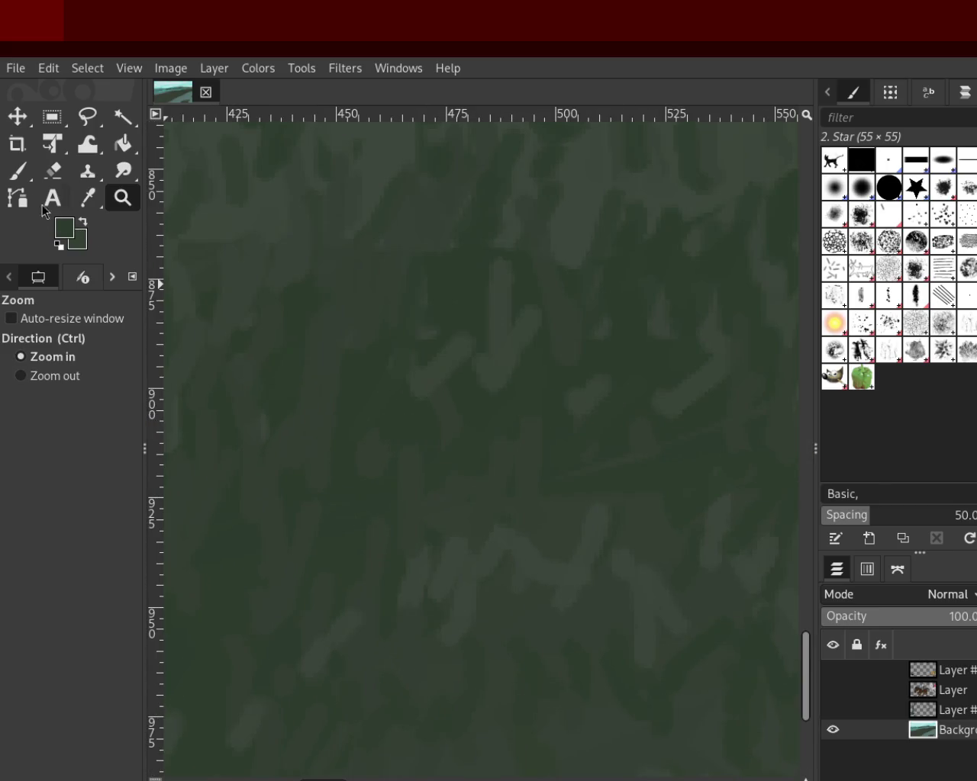
{"action": "left_click", "coordinate": [17, 169]}
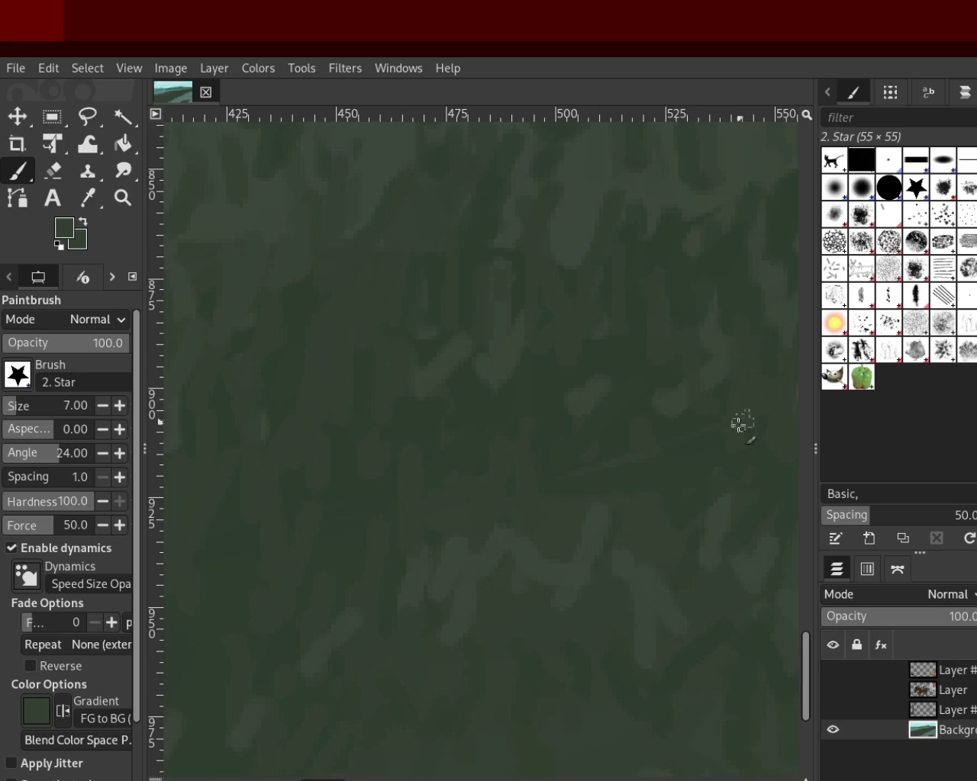
{"action": "left_click", "coordinate": [138, 205]}
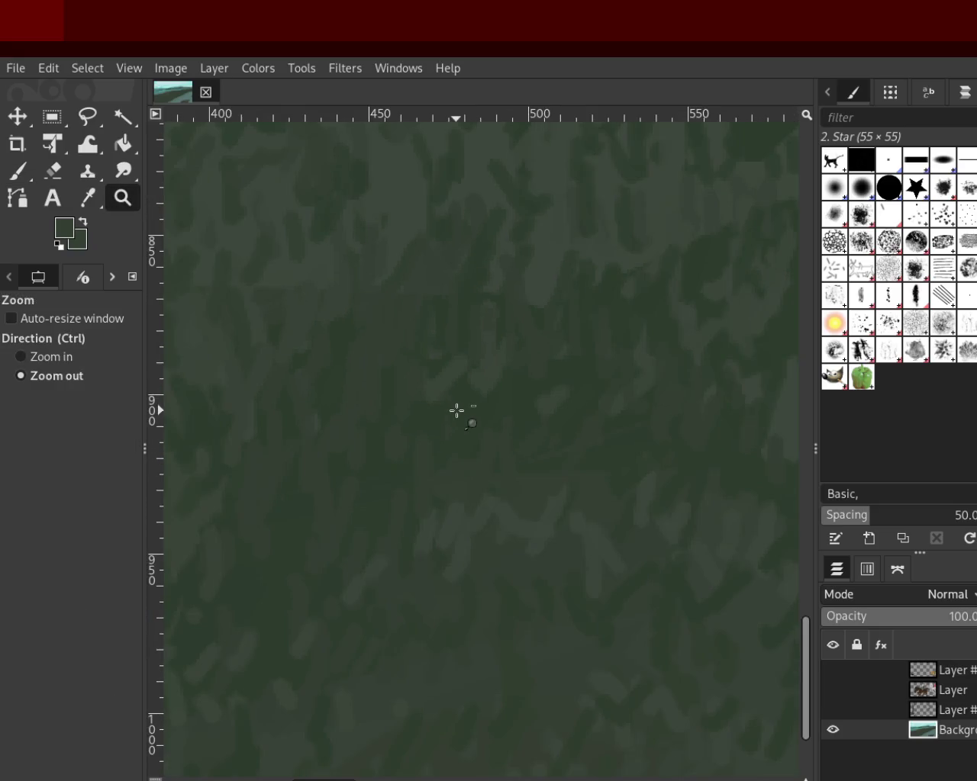
{"action": "left_click", "coordinate": [456, 410]}
{"action": "left_click", "coordinate": [456, 411]}
{"action": "left_click", "coordinate": [456, 410]}
{"action": "left_click", "coordinate": [456, 411]}
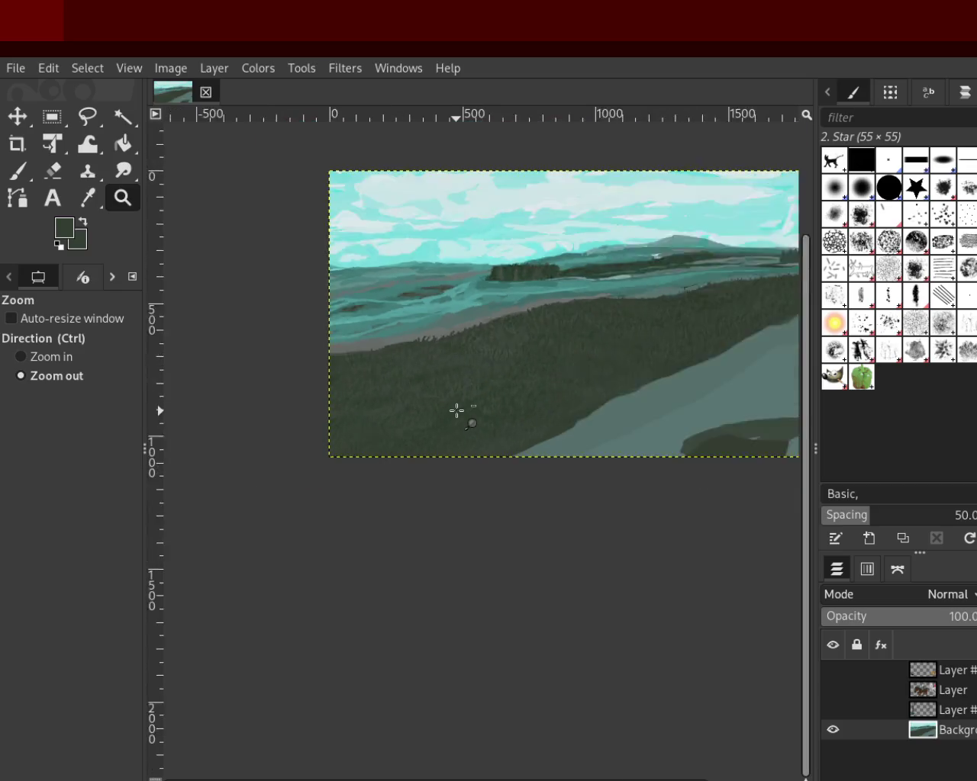
{"action": "left_click", "coordinate": [457, 411]}
{"action": "left_click", "coordinate": [458, 410]}
{"action": "left_click", "coordinate": [571, 375], "text": "ctrl"}
{"action": "left_click", "coordinate": [676, 347], "text": "ctrl"}
{"action": "left_click", "coordinate": [681, 351], "text": "ctrl"}
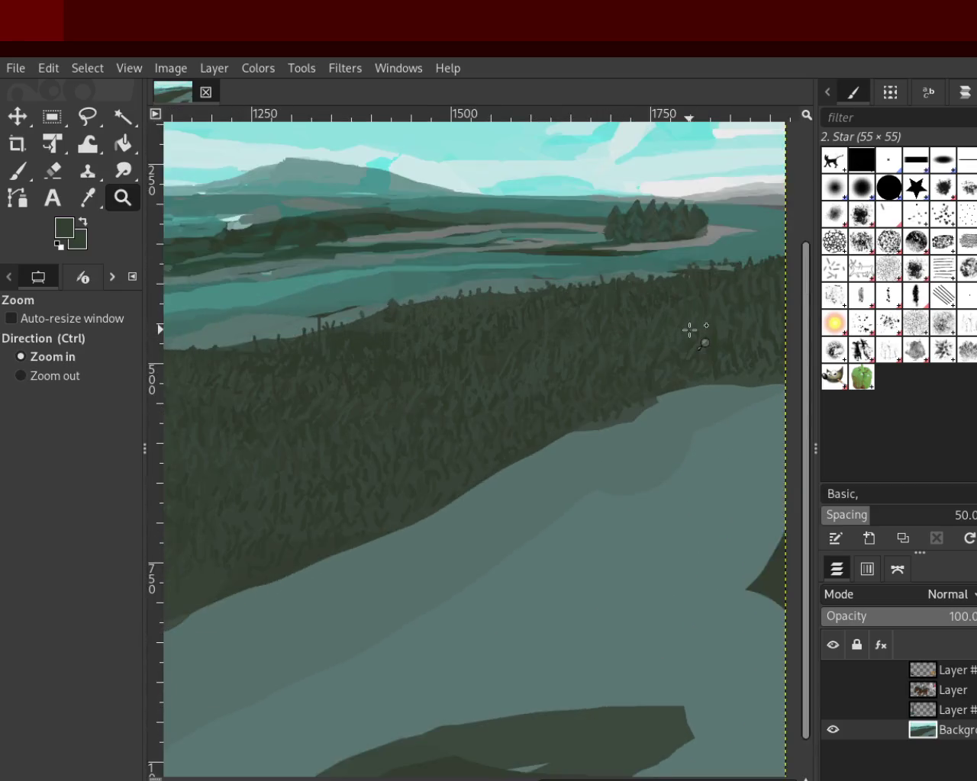
{"action": "left_click", "coordinate": [689, 330], "text": "ctrl"}
{"action": "left_click", "coordinate": [675, 336]}
{"action": "left_click", "coordinate": [653, 294]}
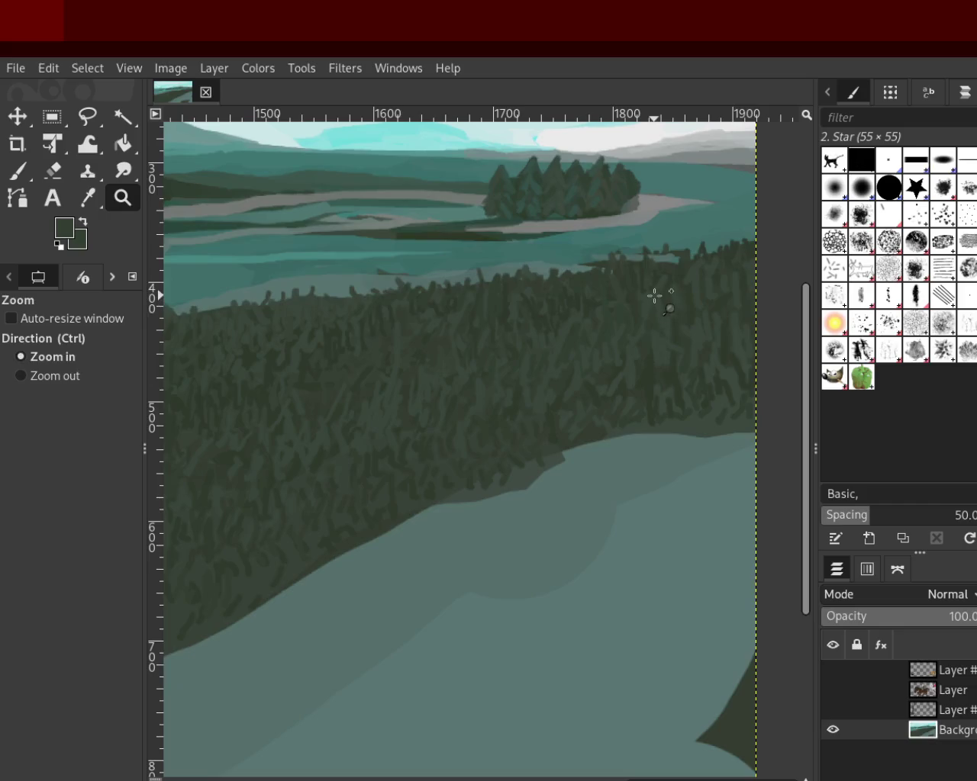
{"action": "left_click", "coordinate": [654, 308], "text": "ctrl"}
{"action": "left_click", "coordinate": [654, 191], "text": "ctrl"}
{"action": "left_click", "coordinate": [654, 191]}
{"action": "left_click", "coordinate": [654, 191]}
{"action": "left_click", "coordinate": [691, 304], "text": "ctrl"}
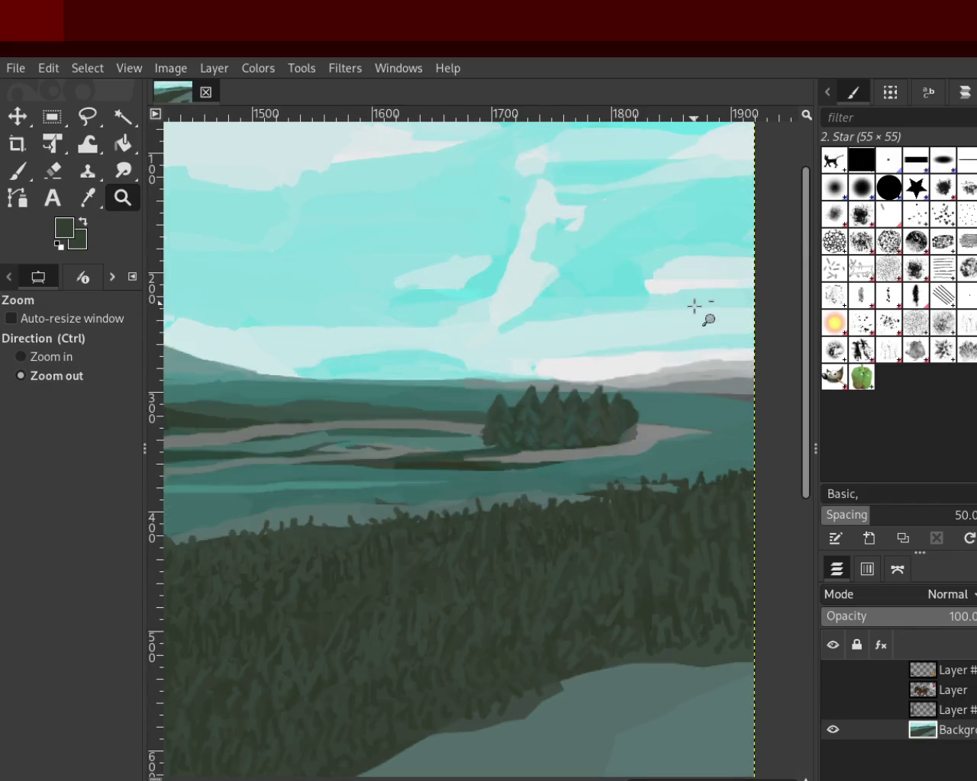
{"action": "left_click", "coordinate": [696, 309], "text": "ctrl"}
{"action": "scroll", "coordinate": [696, 309], "scroll_direction": "down", "scroll_amount": 10}
{"action": "scroll", "coordinate": [709, 282], "scroll_direction": "up", "scroll_amount": 2}
{"action": "scroll", "coordinate": [708, 297], "scroll_direction": "up", "scroll_amount": 2}
{"action": "scroll", "coordinate": [709, 309], "scroll_direction": "up", "scroll_amount": 2}
{"action": "scroll", "coordinate": [723, 327], "scroll_direction": "up", "scroll_amount": 2}
{"action": "scroll", "coordinate": [709, 316], "scroll_direction": "up", "scroll_amount": 2}
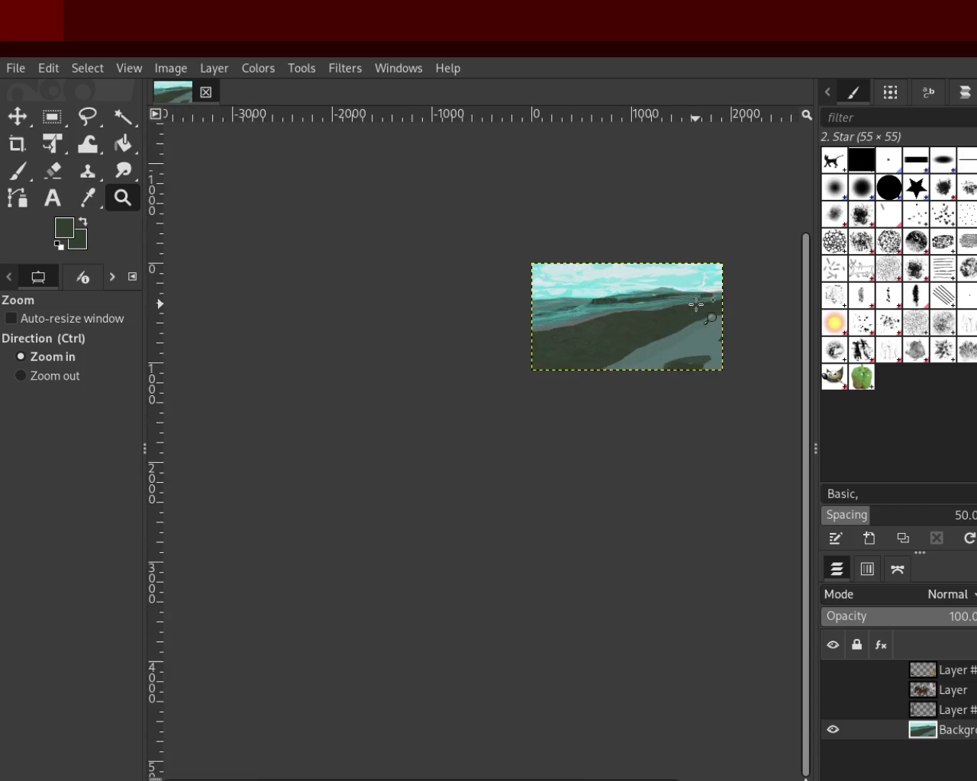
{"action": "scroll", "coordinate": [695, 305], "scroll_direction": "up", "scroll_amount": 1}
{"action": "scroll", "coordinate": [696, 305], "scroll_direction": "up", "scroll_amount": 2}
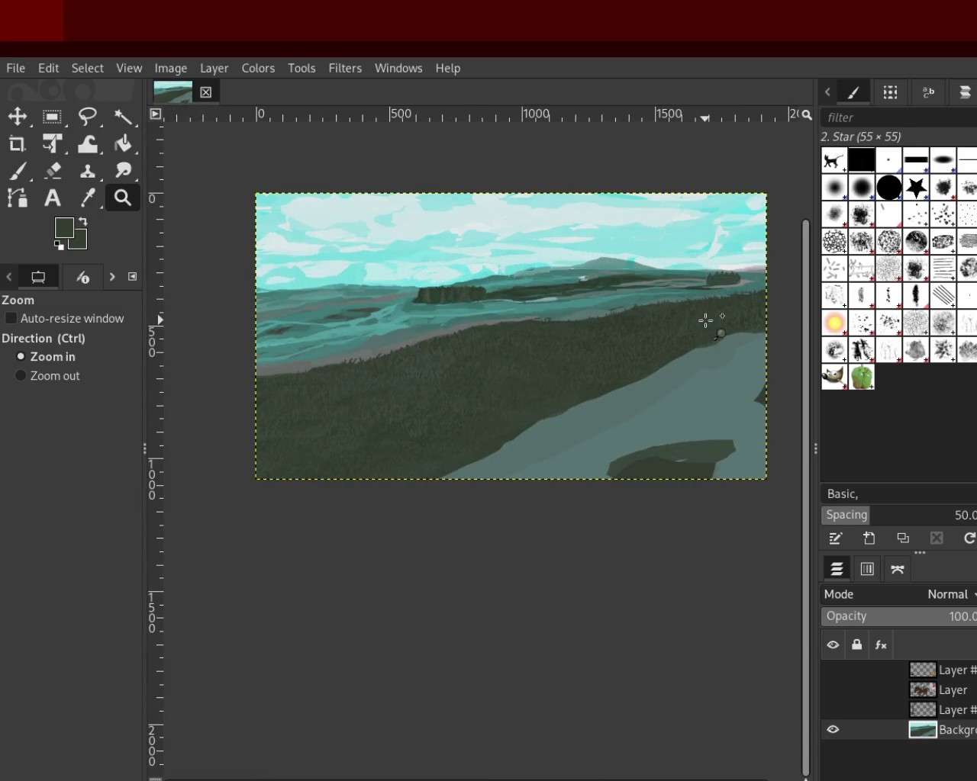
{"action": "left_click", "coordinate": [672, 301], "text": "ctrl"}
{"action": "left_click", "coordinate": [644, 290]}
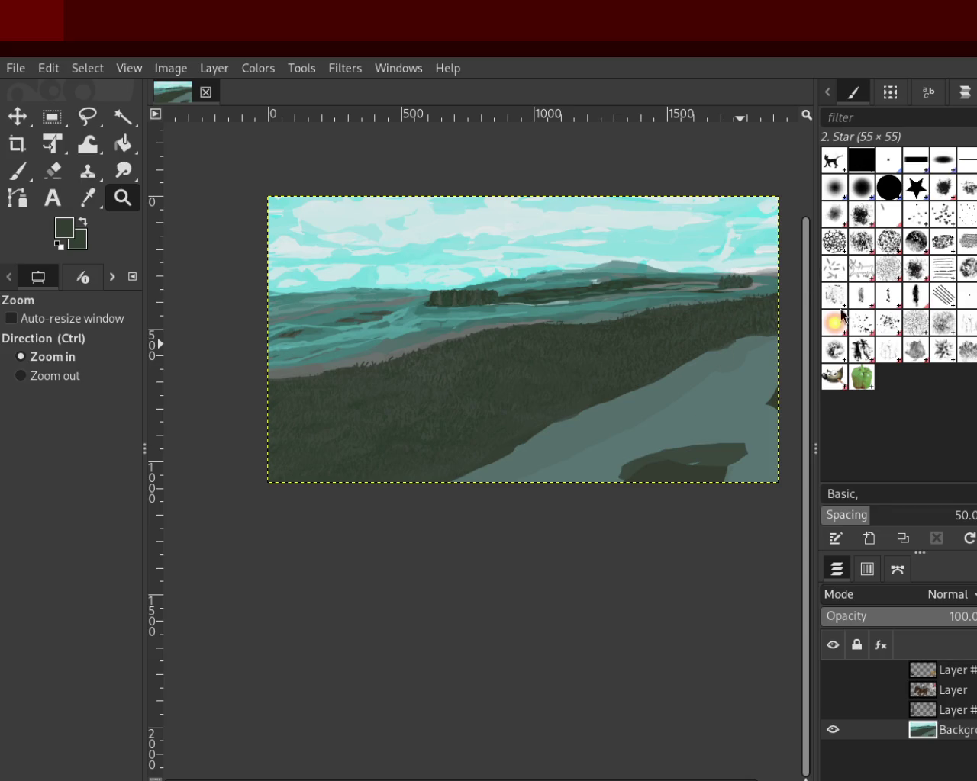
Step: Make the bird/dog/cat, riders on horses and bare tree layers visible
{"action": "left_click", "coordinate": [832, 670]}
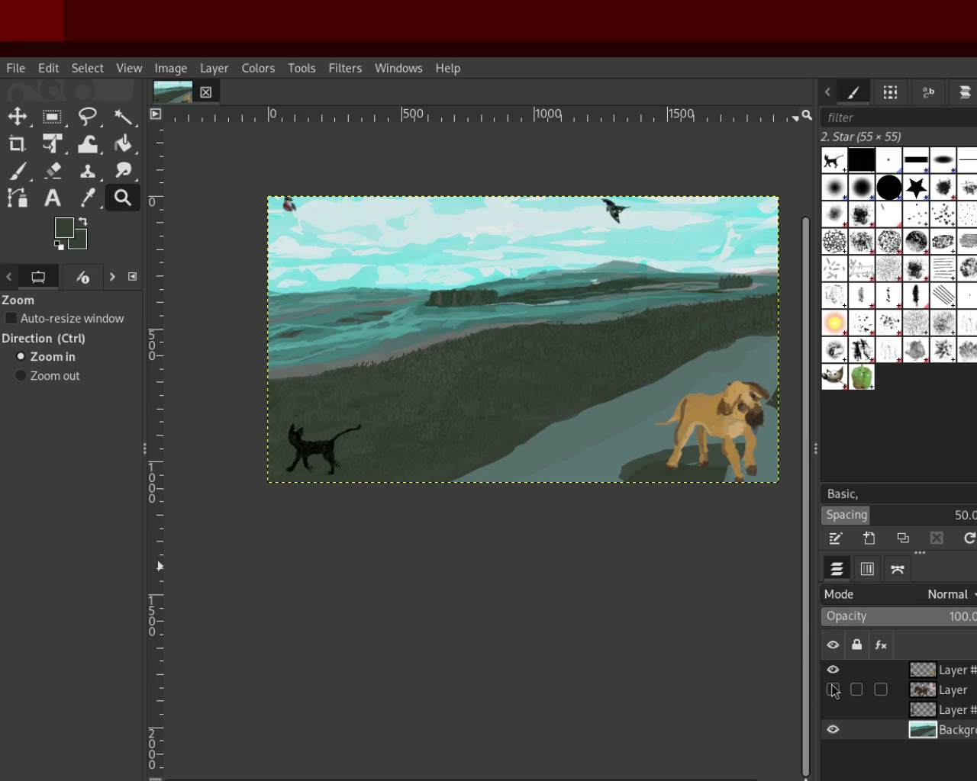
{"action": "left_click", "coordinate": [832, 690]}
{"action": "left_click", "coordinate": [833, 709]}
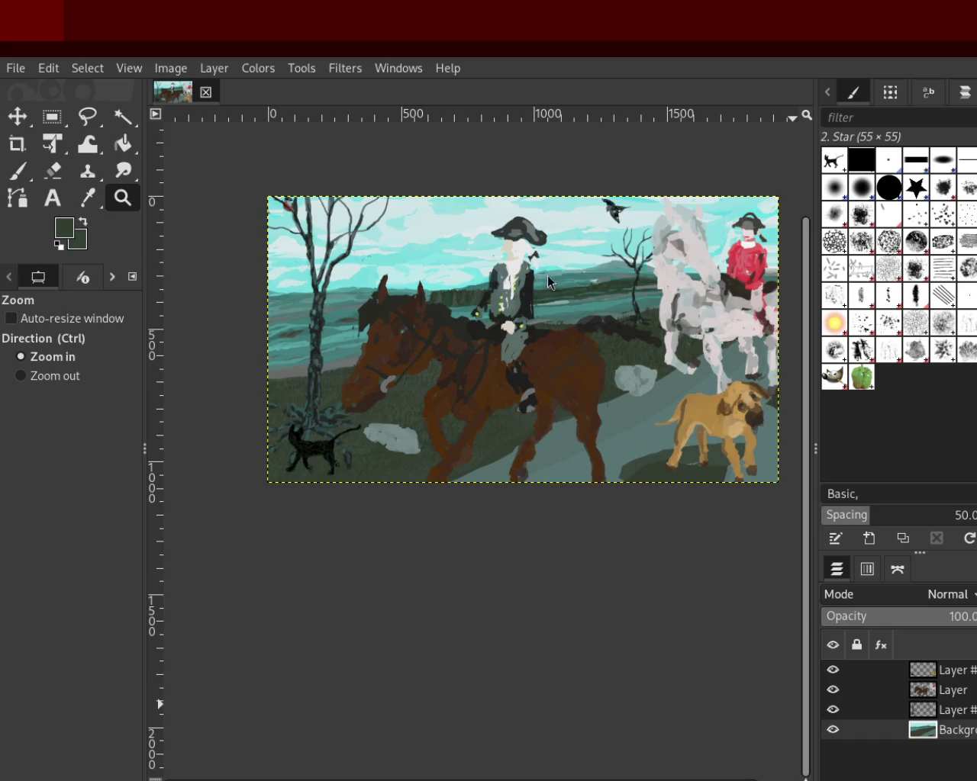
Step: Zoom in on the front rider and horse, then back out to the whole painting
{"action": "left_click", "coordinate": [576, 383], "text": "ctrl"}
{"action": "left_click", "coordinate": [576, 382]}
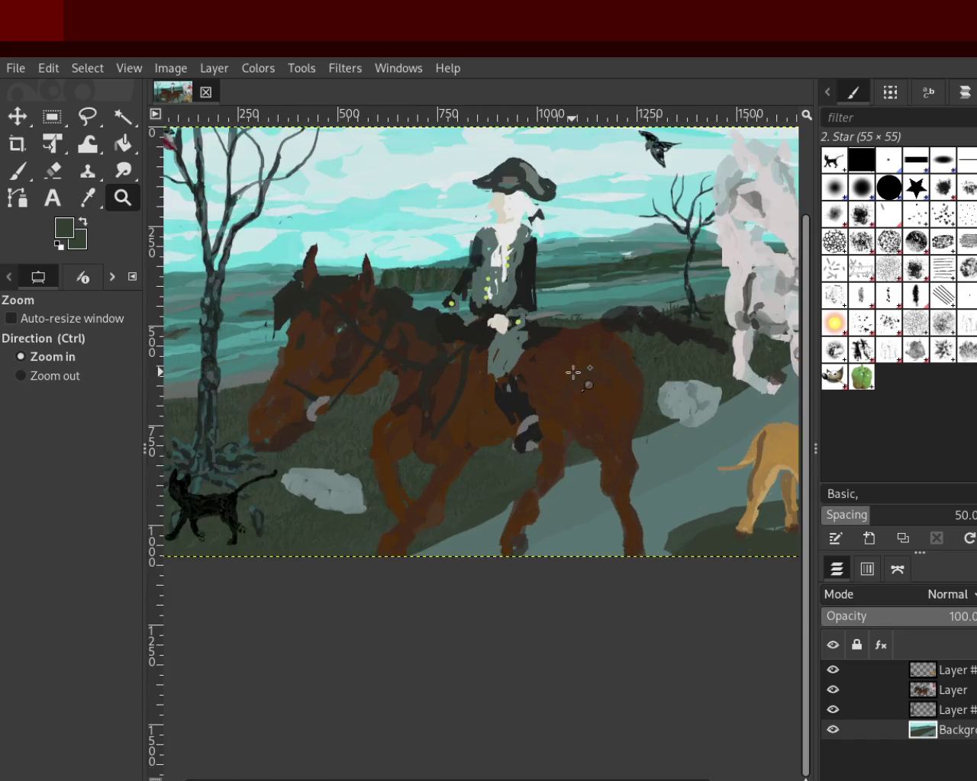
{"action": "left_click", "coordinate": [583, 374], "text": "ctrl"}
{"action": "left_click", "coordinate": [584, 375]}
{"action": "left_click", "coordinate": [479, 371], "text": "ctrl"}
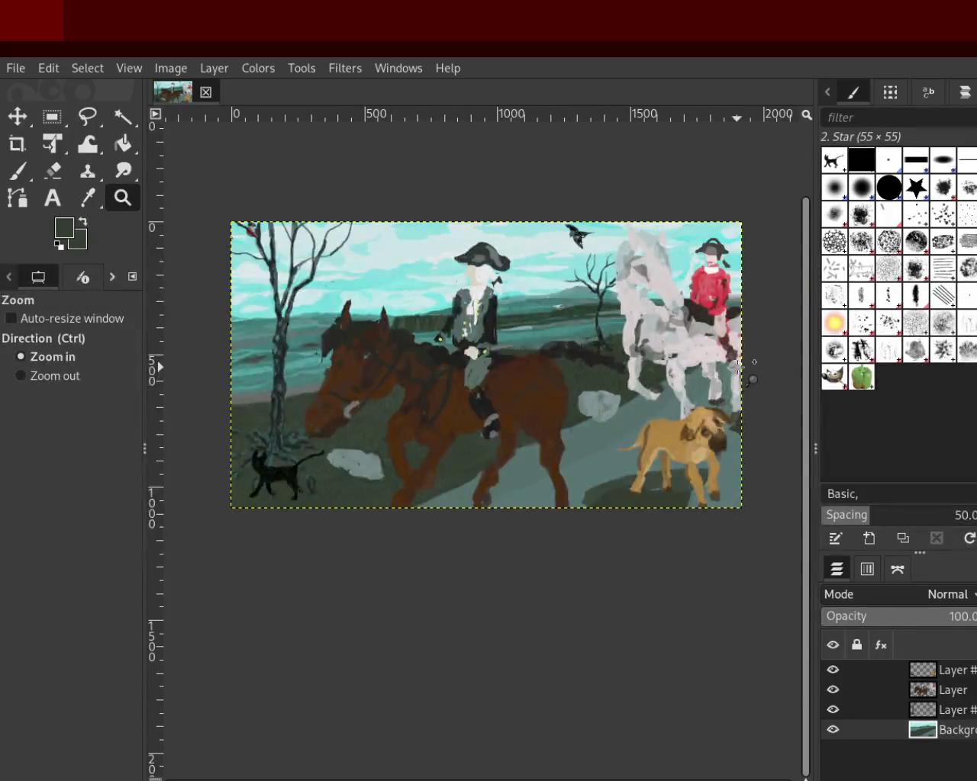
{"action": "left_click", "coordinate": [731, 382]}
{"action": "left_click", "coordinate": [517, 372], "text": "ctrl"}
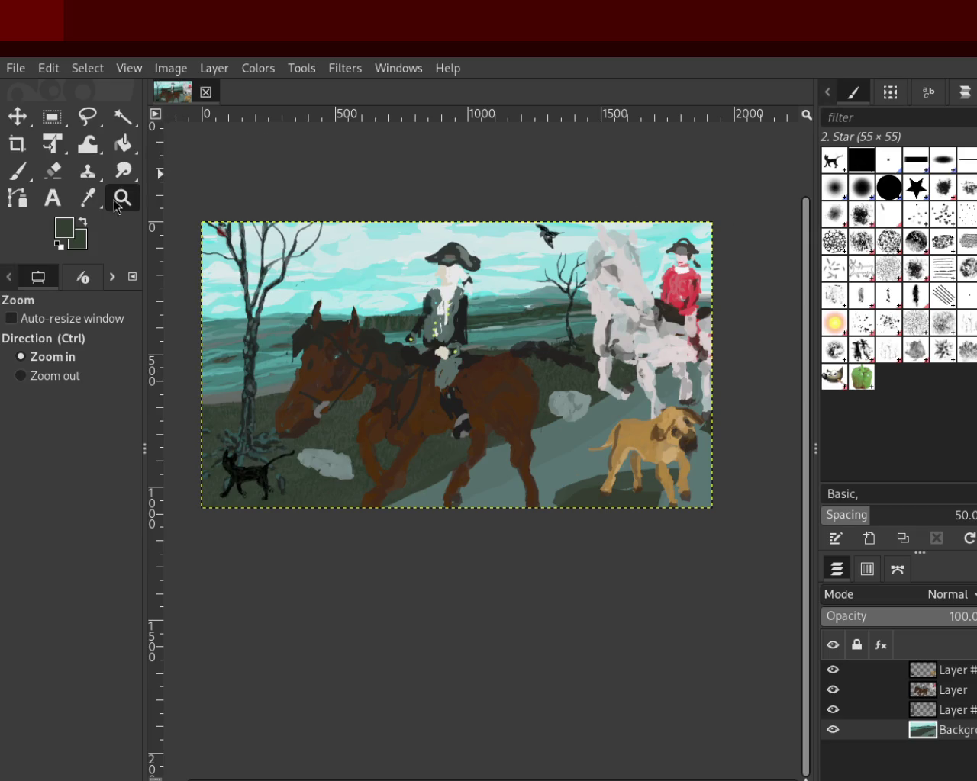
Step: Zoom into the painting a few steps, then back out and re-centre the whole view
{"action": "left_click", "coordinate": [584, 411], "text": "ctrl"}
{"action": "double_click", "coordinate": [584, 410]}
{"action": "left_click", "coordinate": [584, 411], "text": "ctrl"}
{"action": "left_click", "coordinate": [585, 410]}
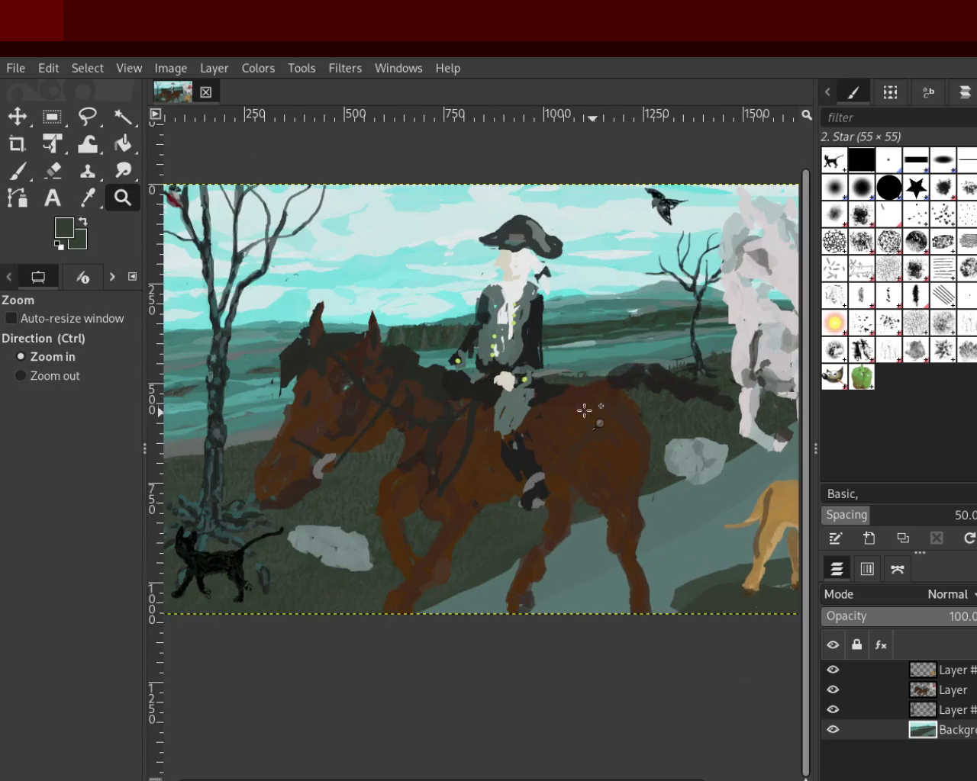
{"action": "left_click", "coordinate": [584, 411], "text": "ctrl"}
{"action": "left_click", "coordinate": [584, 411]}
{"action": "left_click", "coordinate": [584, 410], "text": "ctrl"}
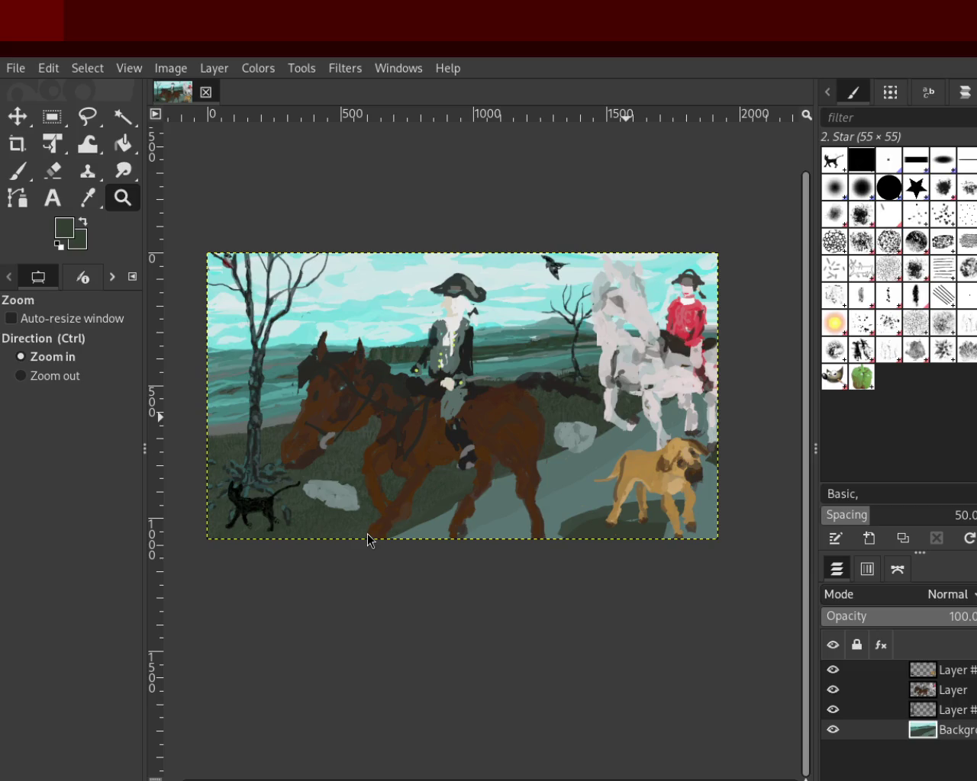
{"action": "left_click", "coordinate": [246, 313], "text": "ctrl"}
{"action": "left_click", "coordinate": [247, 313]}
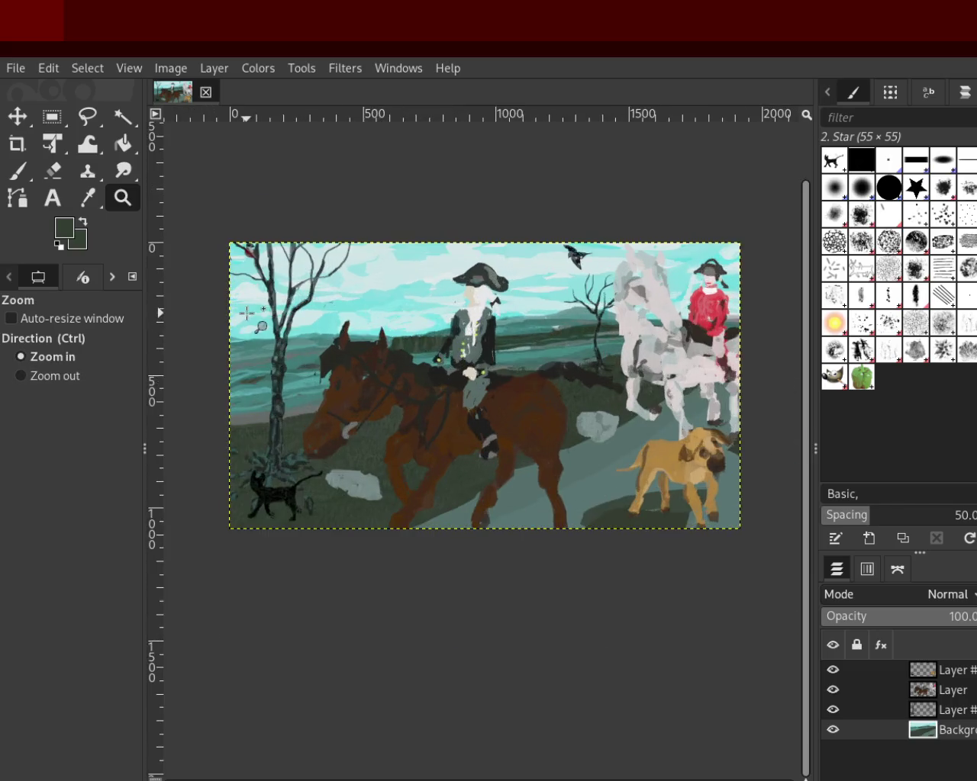
Step: Zoom in close on the brown horse's head and frame it on the canvas
{"action": "left_click", "coordinate": [246, 312]}
{"action": "left_click", "coordinate": [548, 395]}
{"action": "left_click", "coordinate": [528, 398], "text": "ctrl"}
{"action": "left_click", "coordinate": [521, 394]}
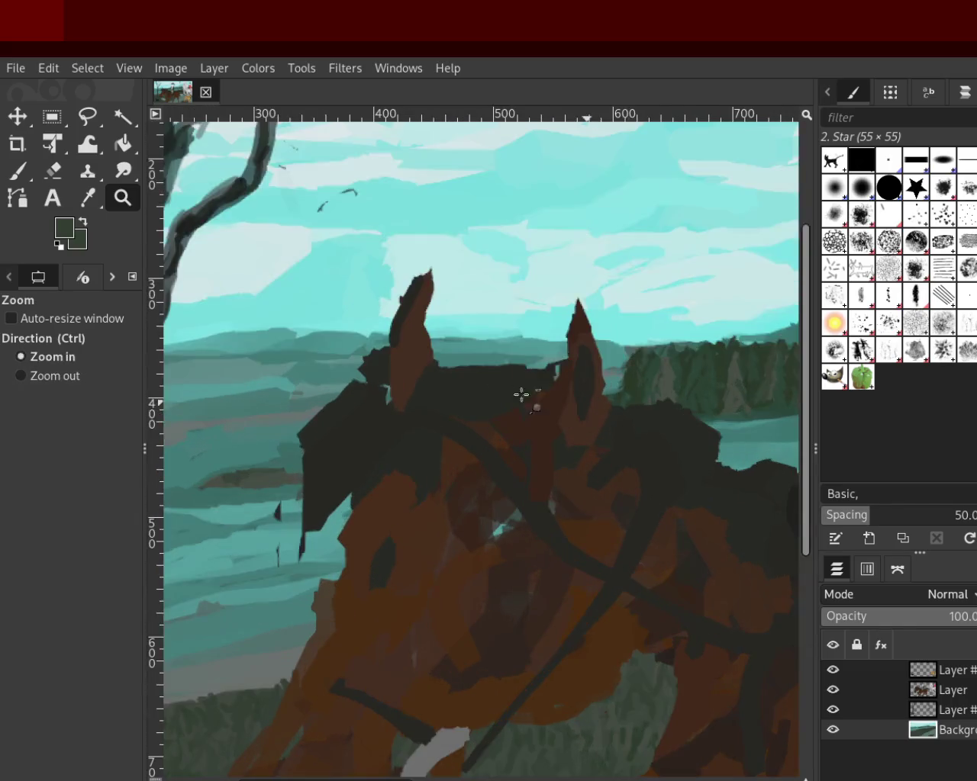
{"action": "left_click", "coordinate": [448, 386], "text": "ctrl"}
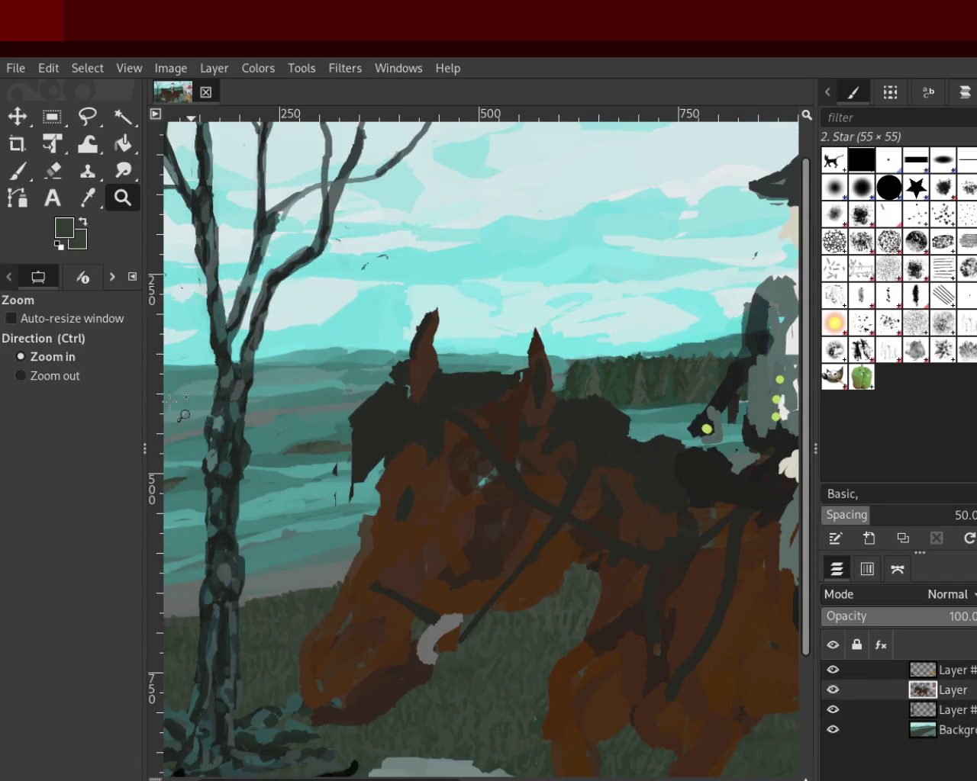
Step: Copy the brown horse's right ear as a layer, shift it left, and merge it down
{"action": "left_click", "coordinate": [51, 116]}
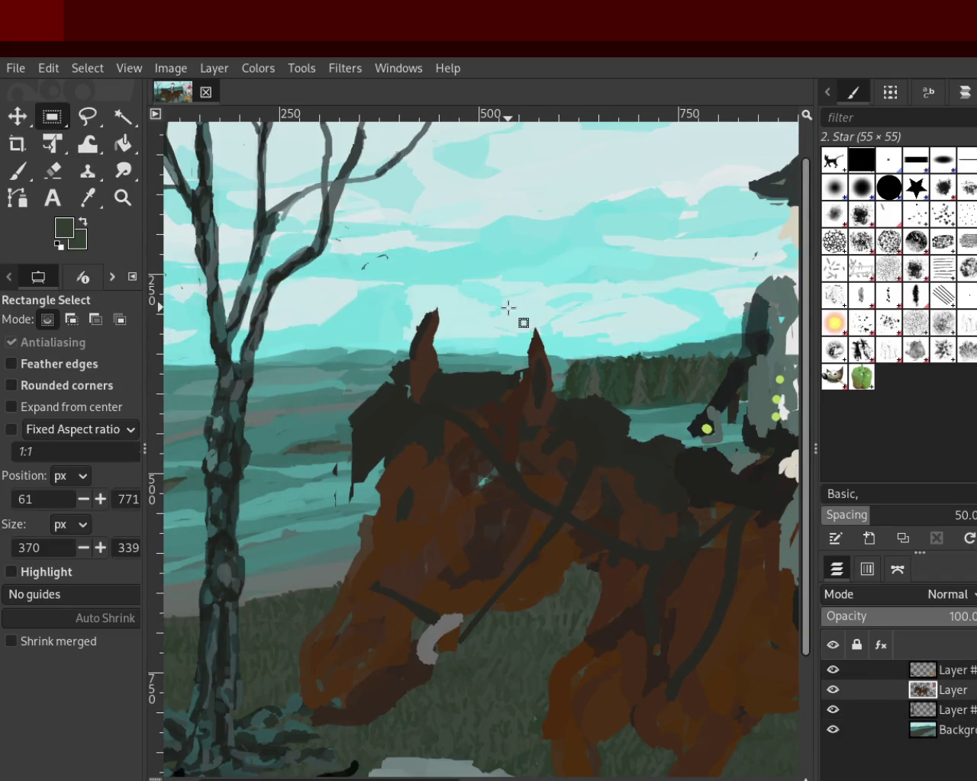
{"action": "left_click_drag", "start_coordinate": [508, 307], "coordinate": [562, 437]}
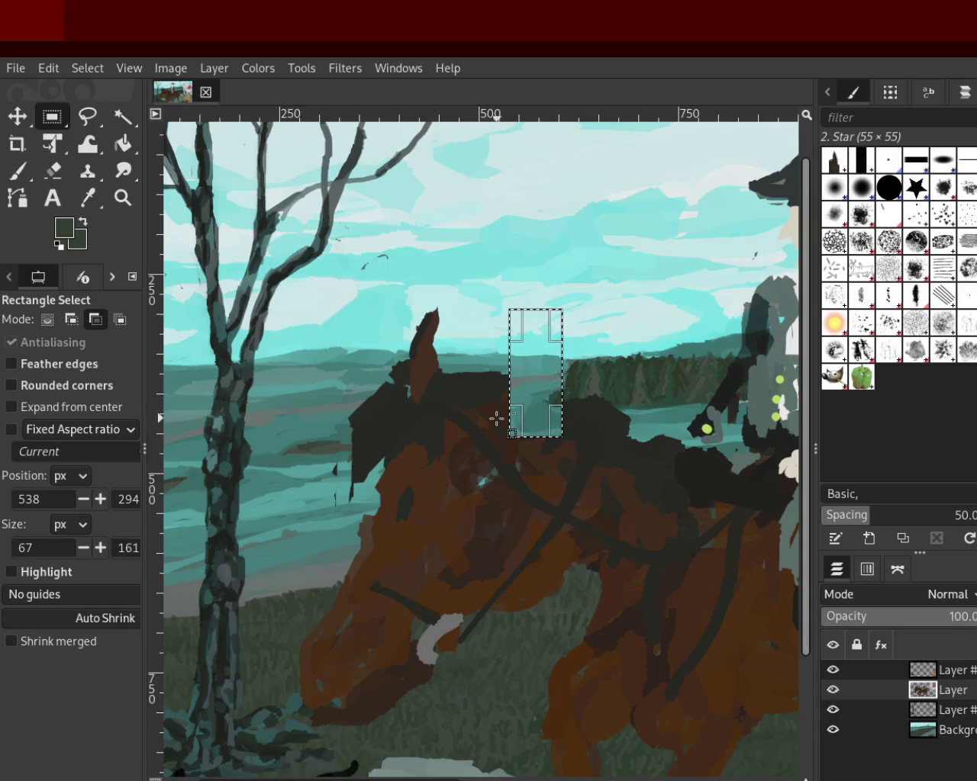
{"action": "key", "text": "ctrl+v"}
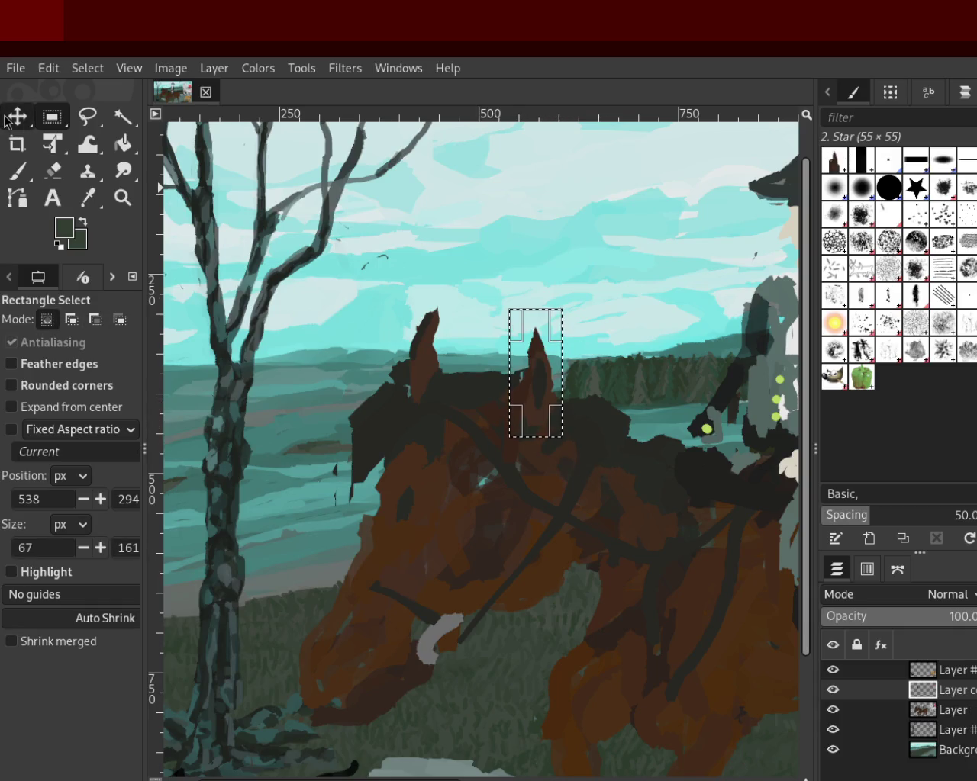
{"action": "left_click", "coordinate": [6, 120]}
{"action": "left_click_drag", "start_coordinate": [529, 410], "coordinate": [483, 400]}
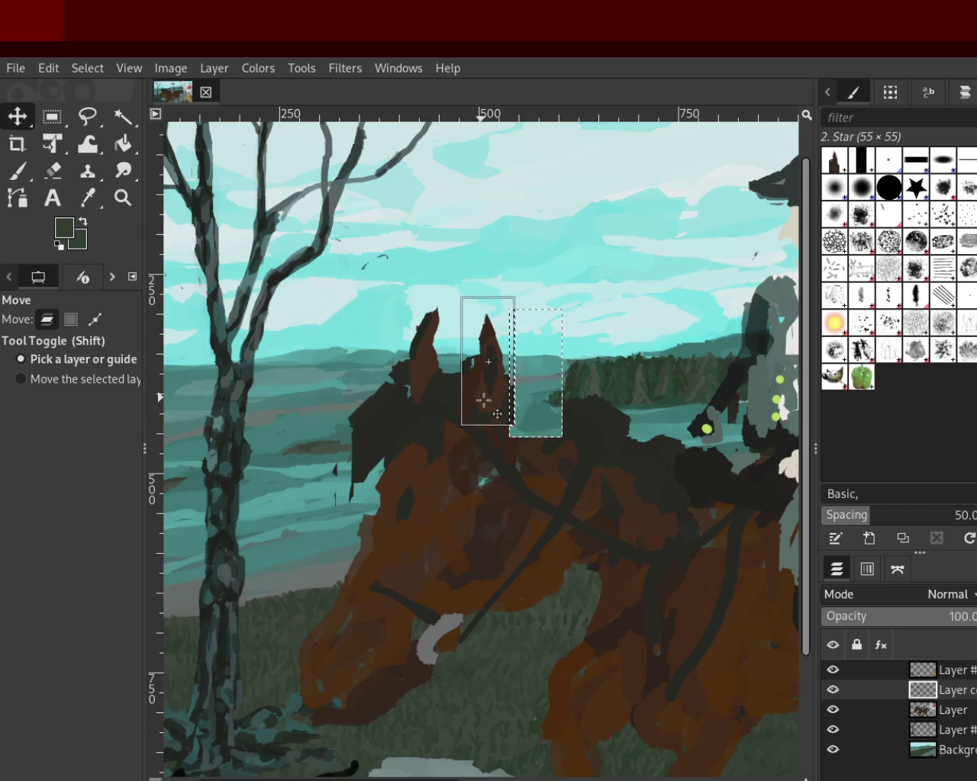
{"action": "left_click_drag", "start_coordinate": [484, 400], "coordinate": [488, 404]}
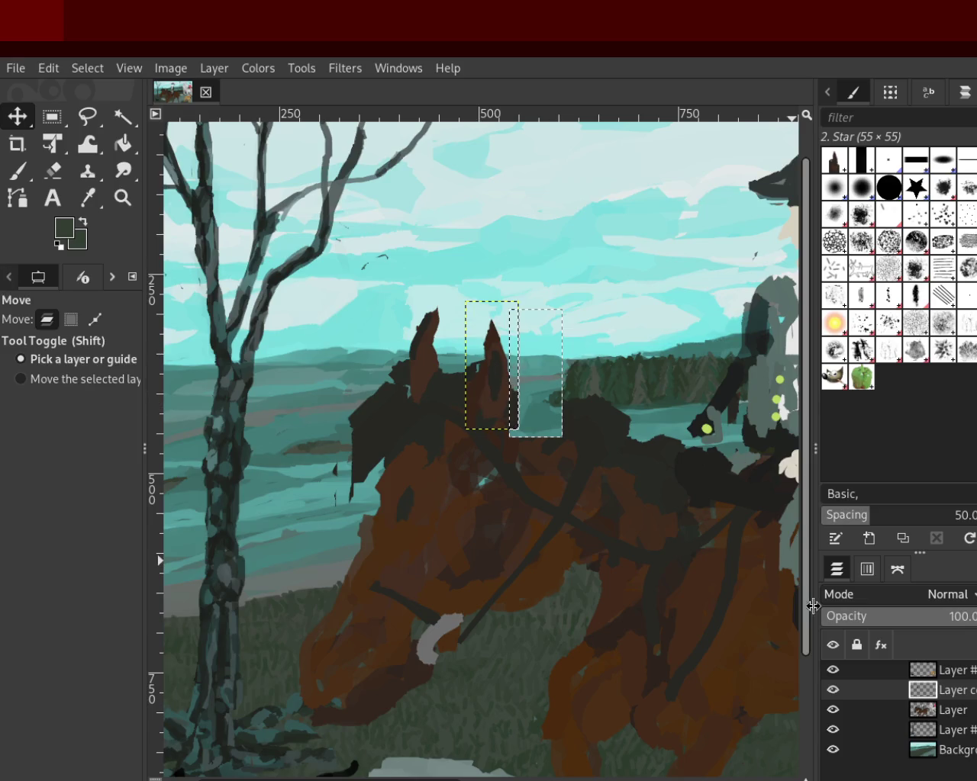
{"action": "key", "text": "ctrl+h"}
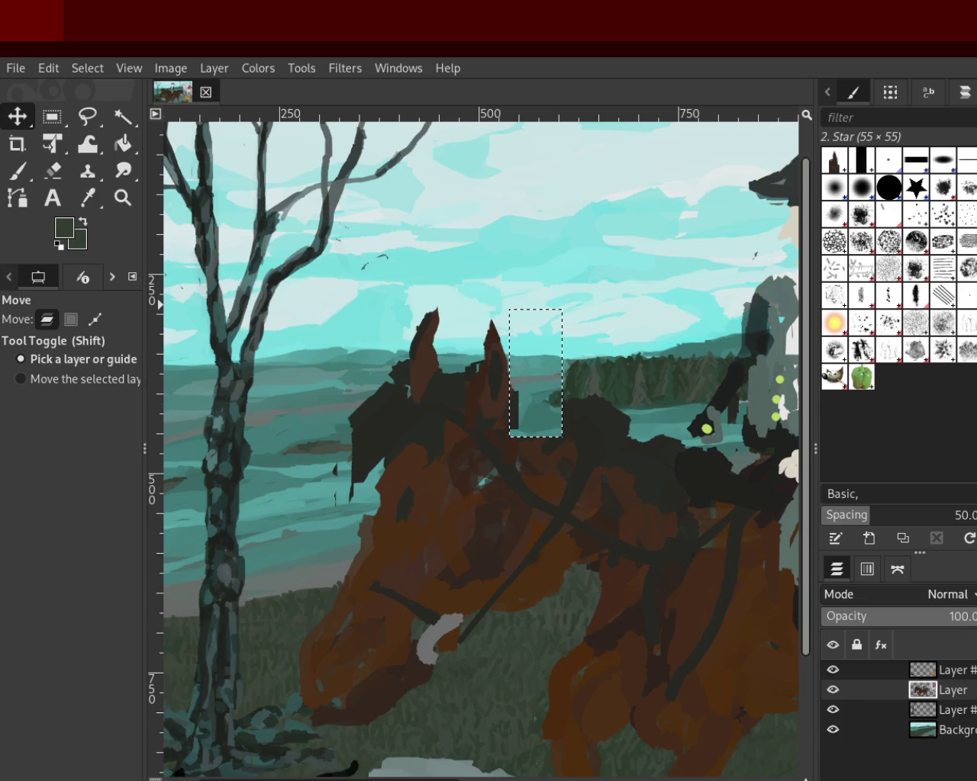
Step: Paint a dark mane-coloured stroke over the gap left beside the ear
{"action": "left_click", "coordinate": [17, 171]}
{"action": "left_click", "coordinate": [488, 410], "text": "ctrl"}
{"action": "left_click", "coordinate": [509, 411], "text": "ctrl"}
{"action": "left_click_drag", "start_coordinate": [517, 415], "coordinate": [545, 426]}
Step: With a size-57 brush, paint the teal strip beside the ear in dark mane colour
{"action": "left_click", "coordinate": [18, 401]}
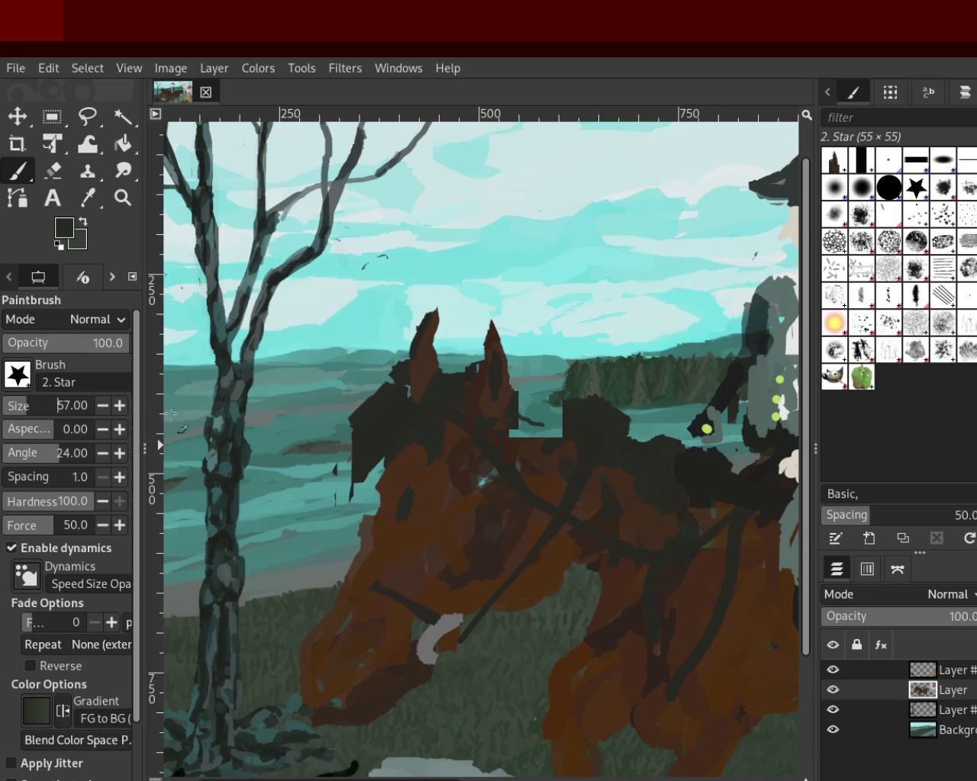
{"action": "left_click", "coordinate": [520, 398], "text": "ctrl"}
{"action": "left_click", "coordinate": [598, 431], "text": "ctrl"}
{"action": "left_click_drag", "start_coordinate": [534, 418], "coordinate": [556, 410]}
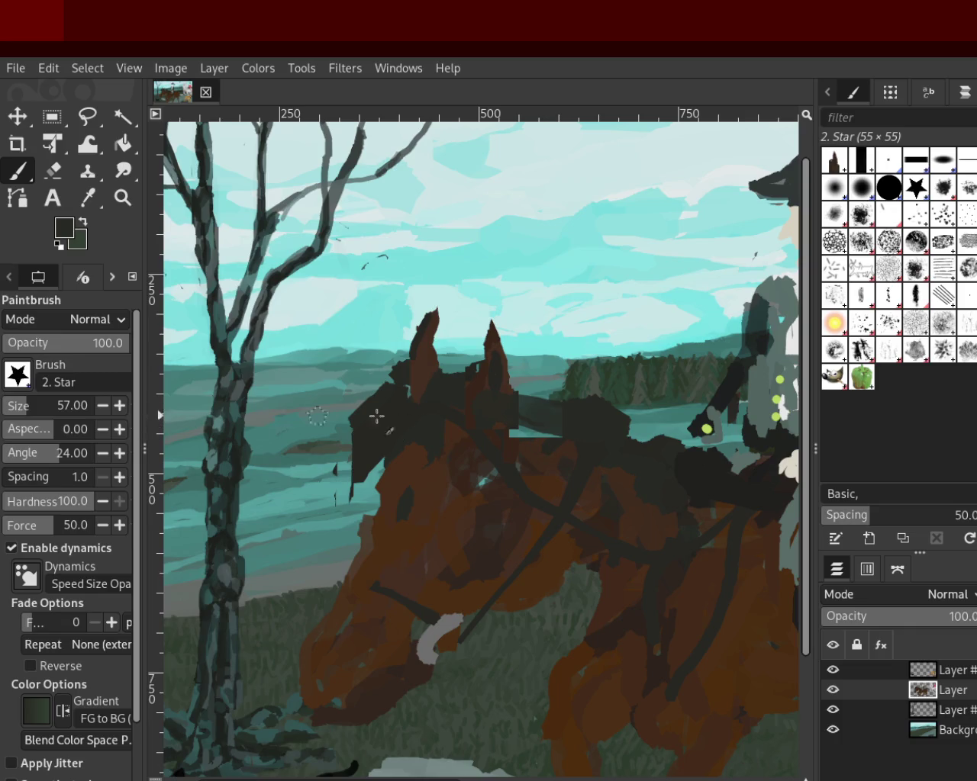
{"action": "key", "text": "ctrl+z"}
{"action": "mouse_move", "coordinate": [573, 432]}
{"action": "left_mouse_down"}
{"action": "mouse_move", "coordinate": [518, 437]}
{"action": "mouse_move", "coordinate": [598, 431]}
{"action": "mouse_move", "coordinate": [530, 399]}
{"action": "mouse_move", "coordinate": [552, 404]}
{"action": "left_mouse_up"}
Step: Darken the brown patch atop the head, then clone teal sky over a dark patch
{"action": "left_click", "coordinate": [571, 464], "text": "ctrl"}
{"action": "left_click", "coordinate": [598, 432], "text": "ctrl"}
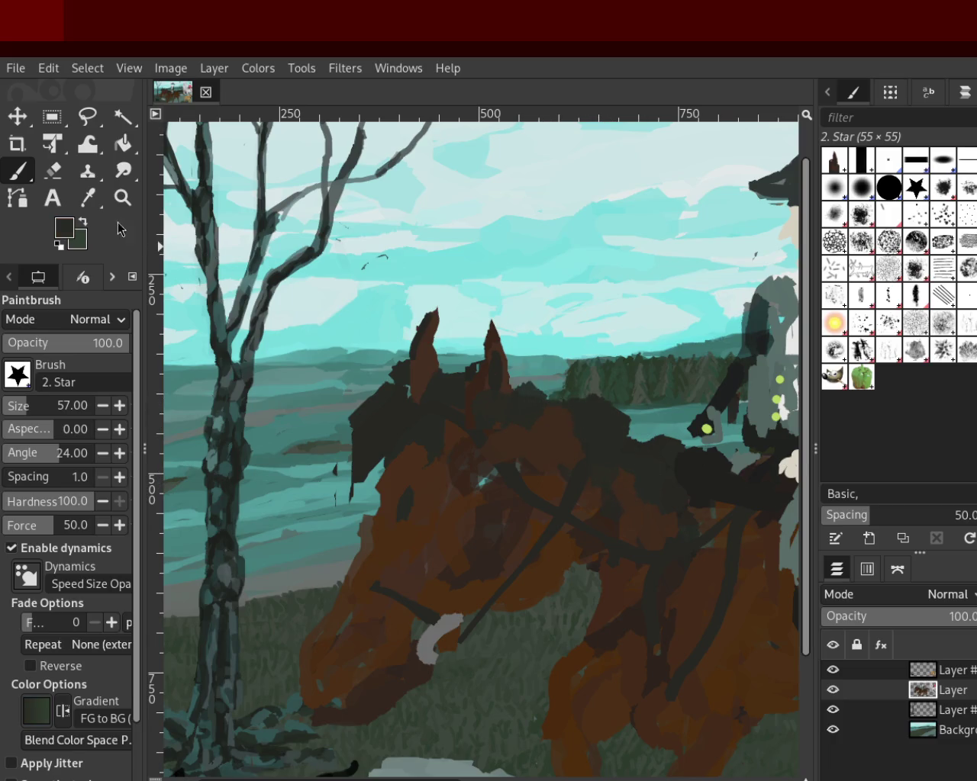
{"action": "left_click", "coordinate": [87, 171]}
{"action": "left_click_drag", "start_coordinate": [625, 430], "coordinate": [607, 399]}
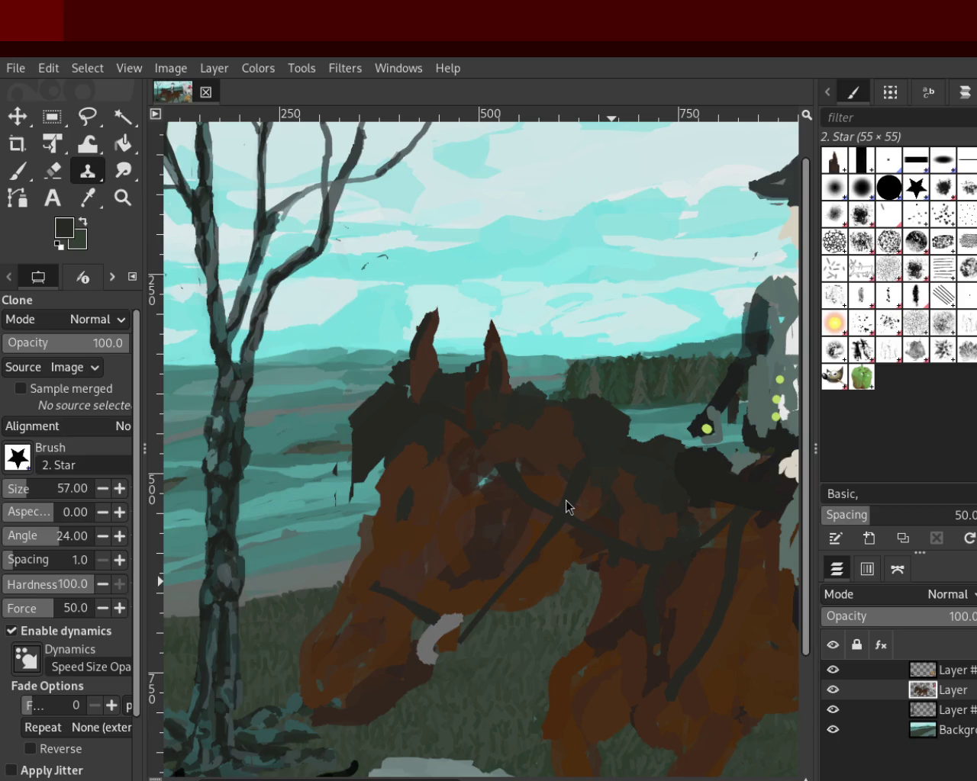
Step: Clone dark mane texture onto the top layer around the ears, adjusting the clone opacity
{"action": "left_click", "coordinate": [600, 429], "text": "ctrl"}
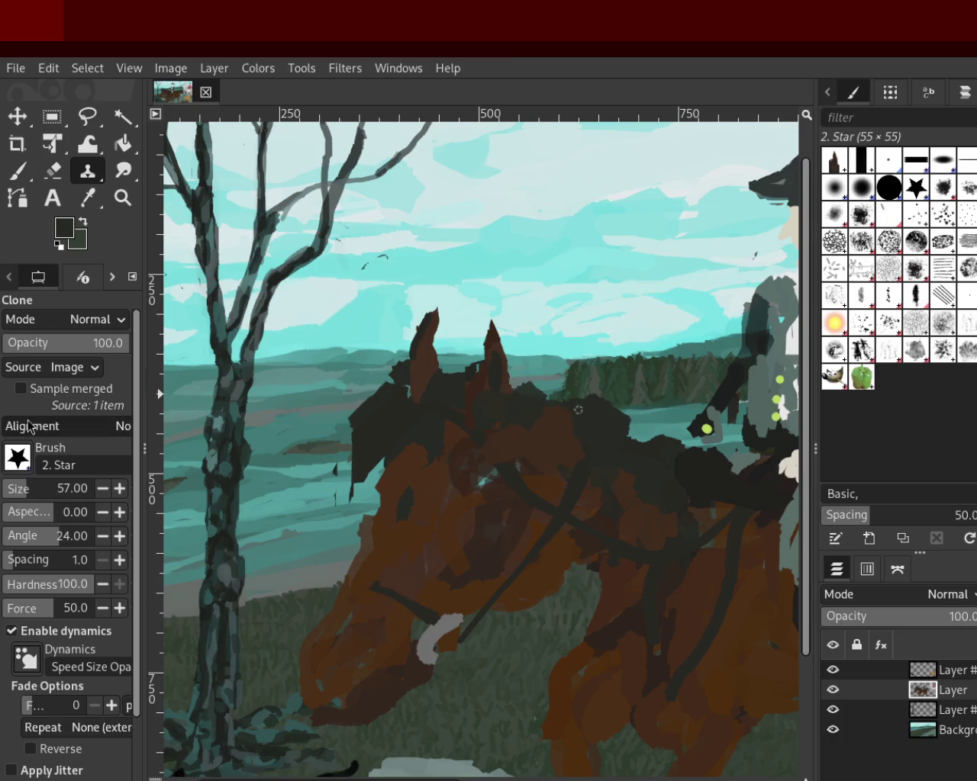
{"action": "left_click", "coordinate": [48, 350]}
{"action": "left_click_drag", "start_coordinate": [48, 350], "coordinate": [128, 349]}
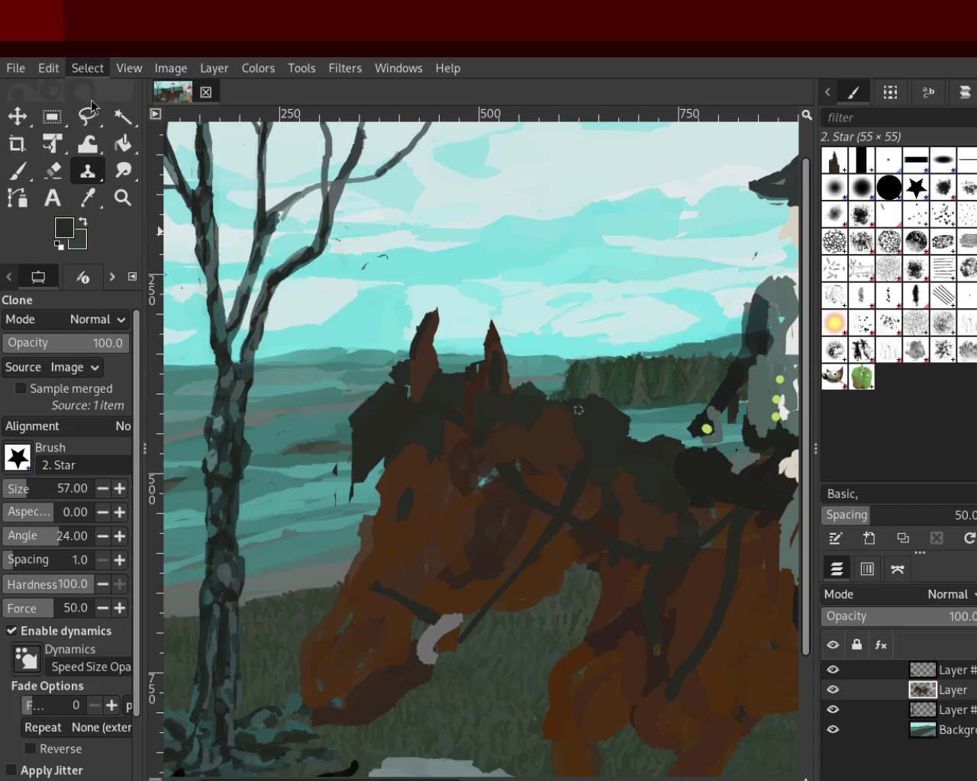
{"action": "left_click", "coordinate": [921, 669]}
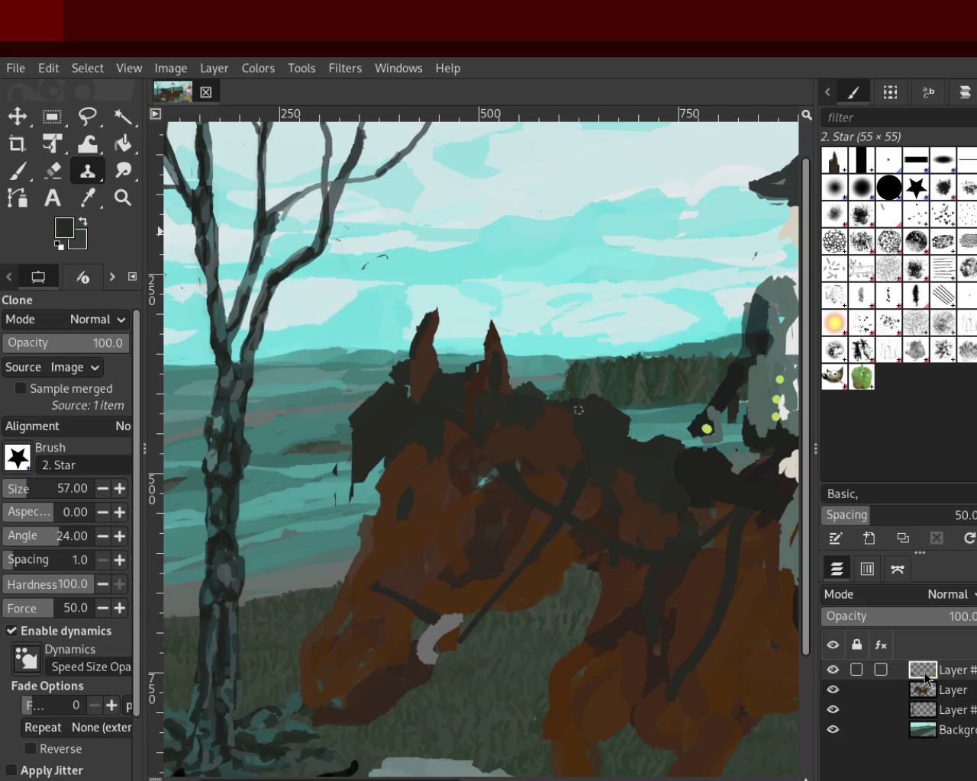
{"action": "mouse_move", "coordinate": [534, 320]}
{"action": "left_mouse_down"}
{"action": "mouse_move", "coordinate": [488, 336]}
{"action": "mouse_move", "coordinate": [522, 351]}
{"action": "left_mouse_up"}
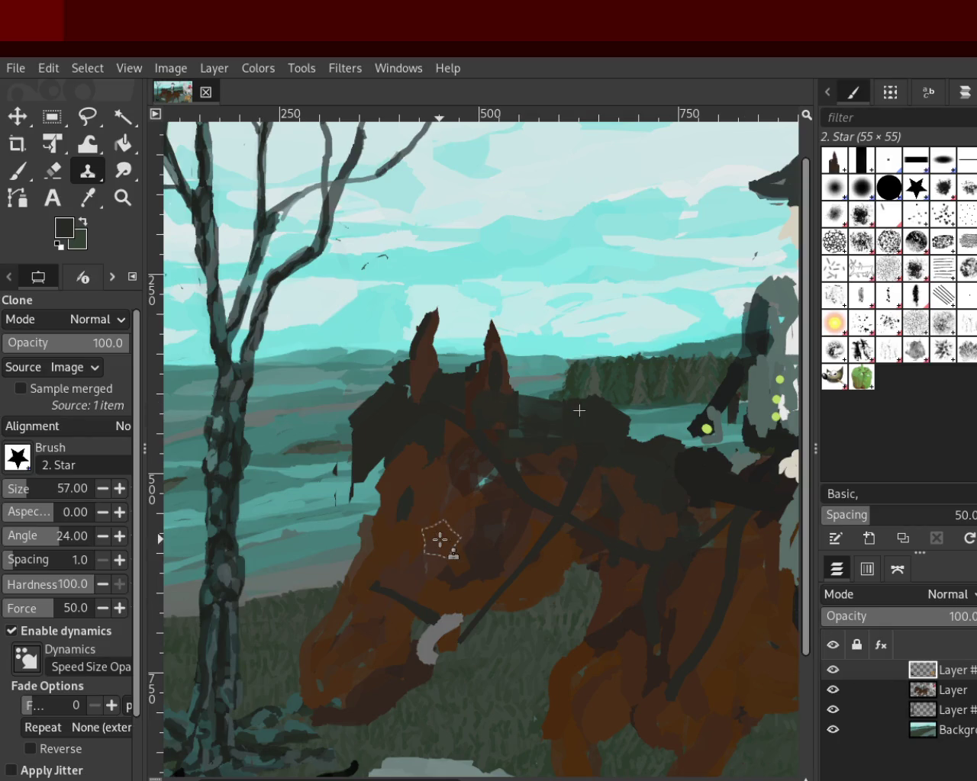
Step: Move the unmerged ear copy left beside the other ear and merge it down
{"action": "key", "text": "shift+ctrl+d"}
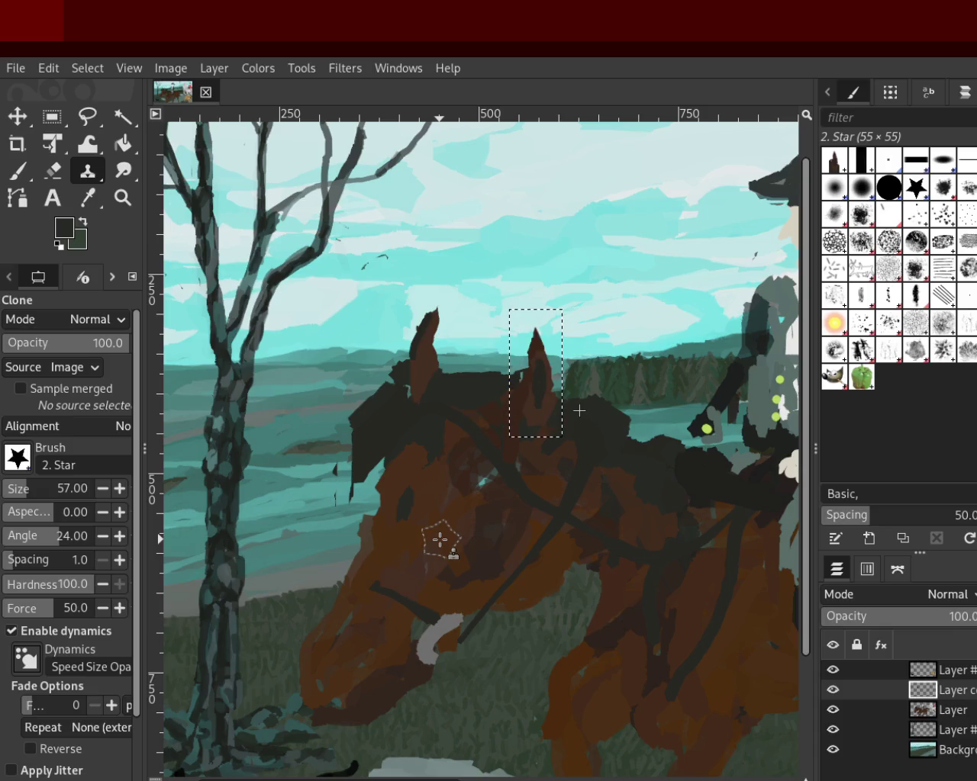
{"action": "key", "text": "m"}
{"action": "mouse_move", "coordinate": [545, 418]}
{"action": "left_mouse_down"}
{"action": "mouse_move", "coordinate": [488, 399]}
{"action": "mouse_move", "coordinate": [502, 408]}
{"action": "left_mouse_up"}
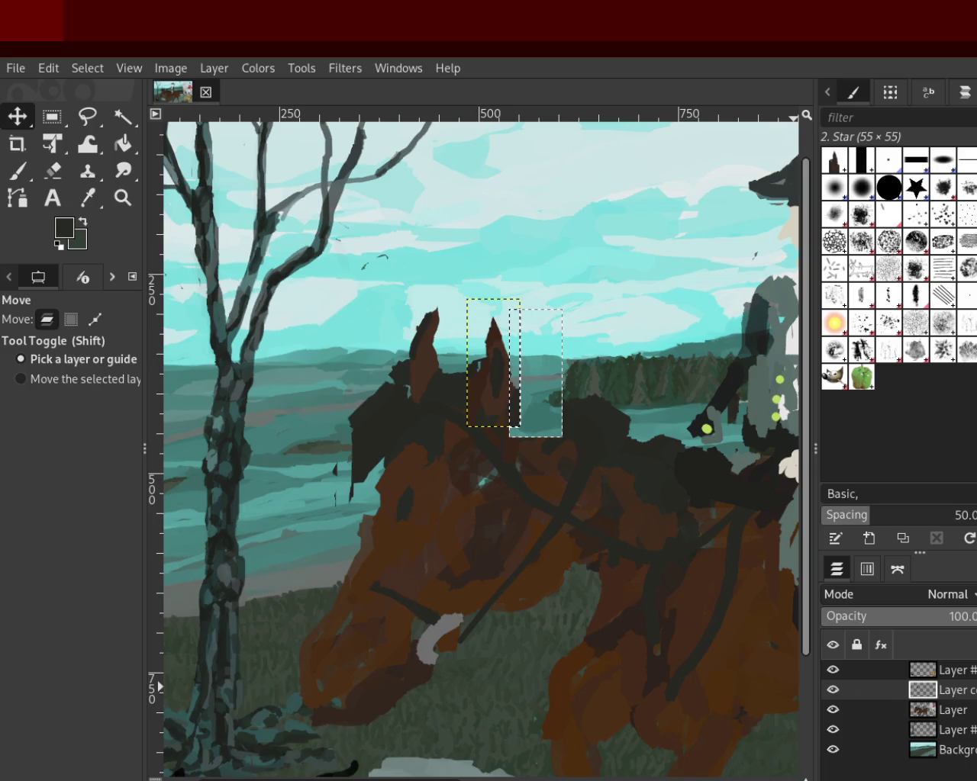
{"action": "key", "text": "ctrl+h"}
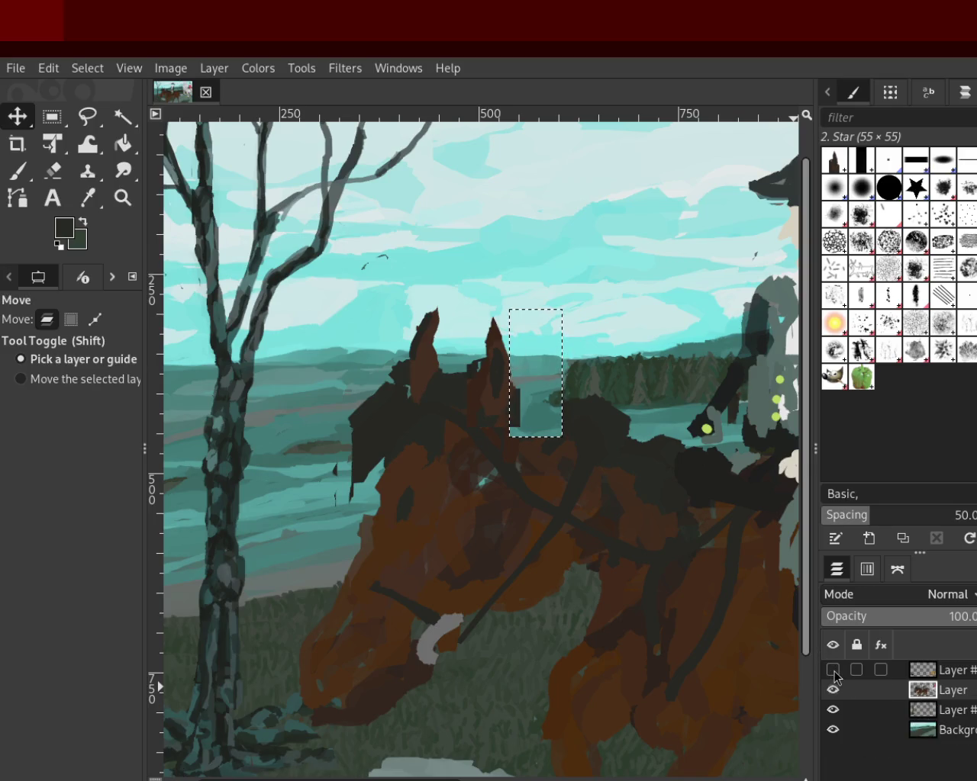
Step: Clear the rectangle selection and zoom out to see the whole painting
{"action": "key", "text": "ctrl+shift+a"}
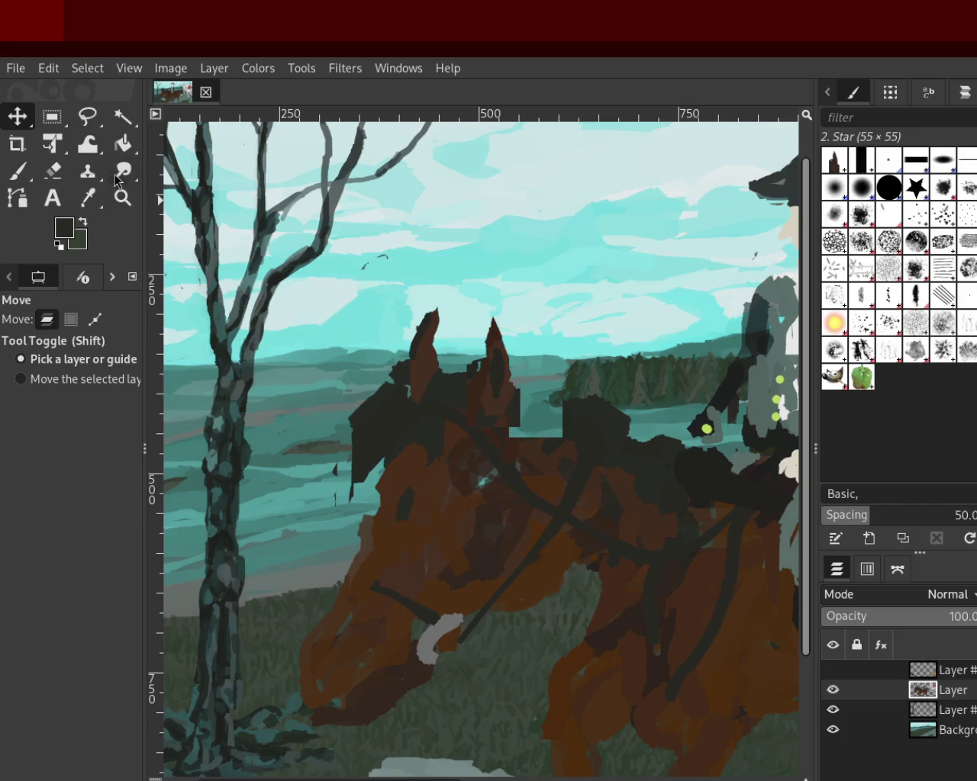
{"action": "left_click", "coordinate": [122, 198]}
{"action": "left_click", "coordinate": [488, 455]}
{"action": "left_click", "coordinate": [488, 456]}
{"action": "left_click", "coordinate": [489, 455]}
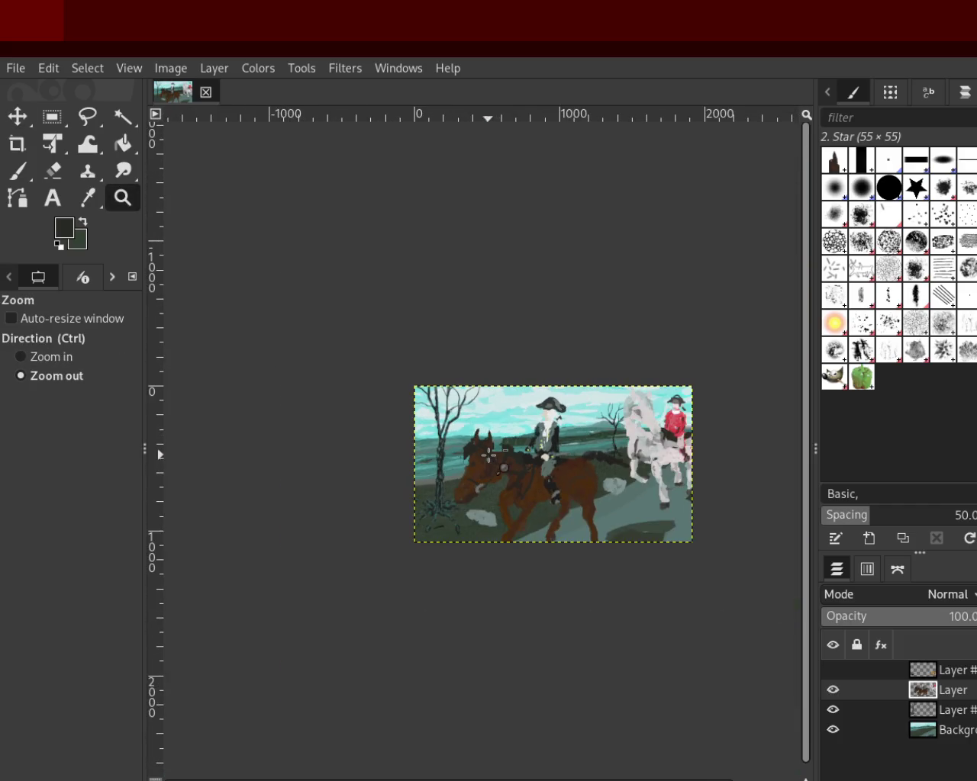
{"action": "left_click", "coordinate": [573, 469], "text": "ctrl"}
{"action": "left_click", "coordinate": [408, 473]}
{"action": "left_click", "coordinate": [539, 473], "text": "ctrl"}
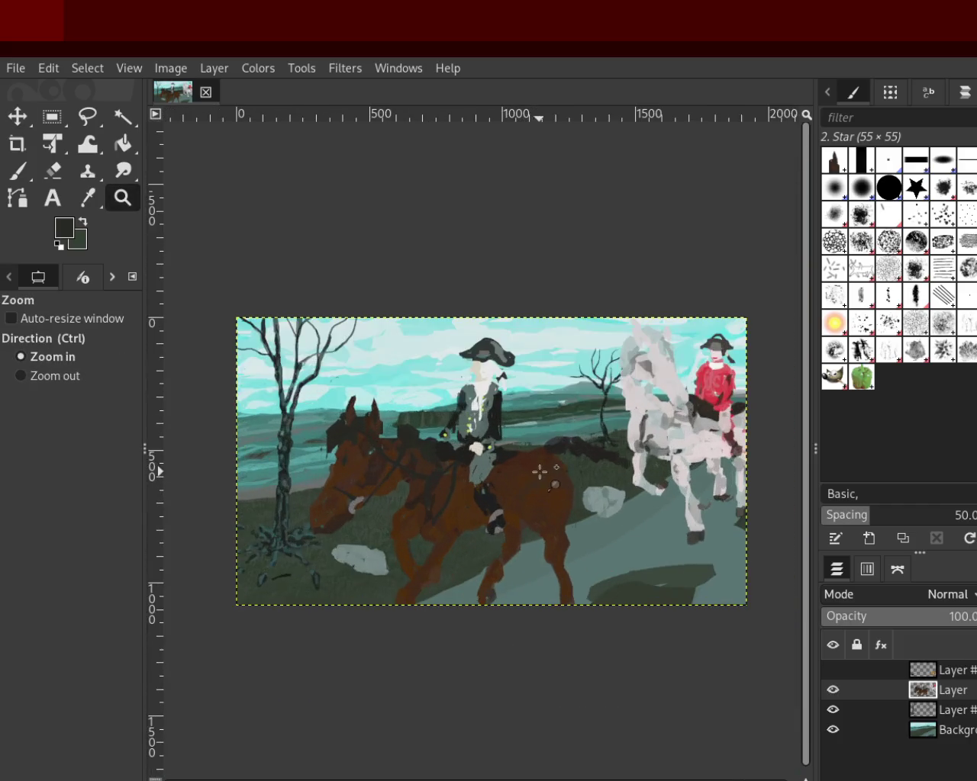
{"action": "left_click", "coordinate": [833, 670]}
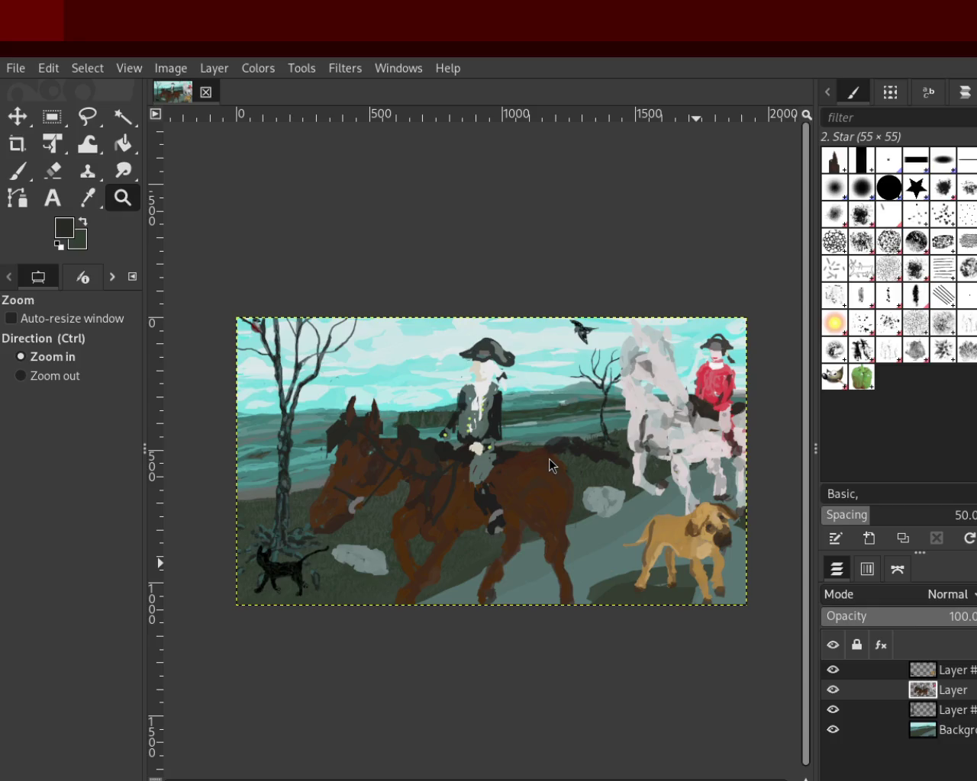
{"action": "left_click", "coordinate": [712, 361], "text": "ctrl"}
Step: Zoom in on the mane behind the ears and set the Paintbrush to size 27 without dynamics
{"action": "left_click", "coordinate": [391, 391]}
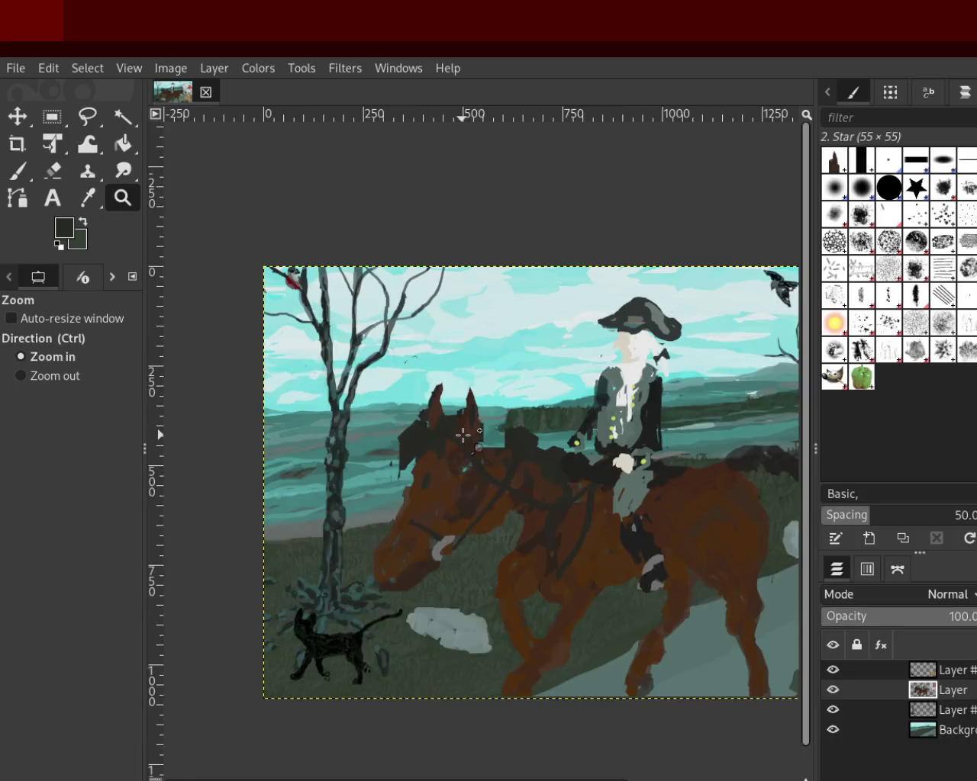
{"action": "left_click", "coordinate": [534, 432]}
{"action": "left_click", "coordinate": [532, 432]}
{"action": "left_click", "coordinate": [526, 434]}
{"action": "left_click", "coordinate": [525, 435], "text": "ctrl"}
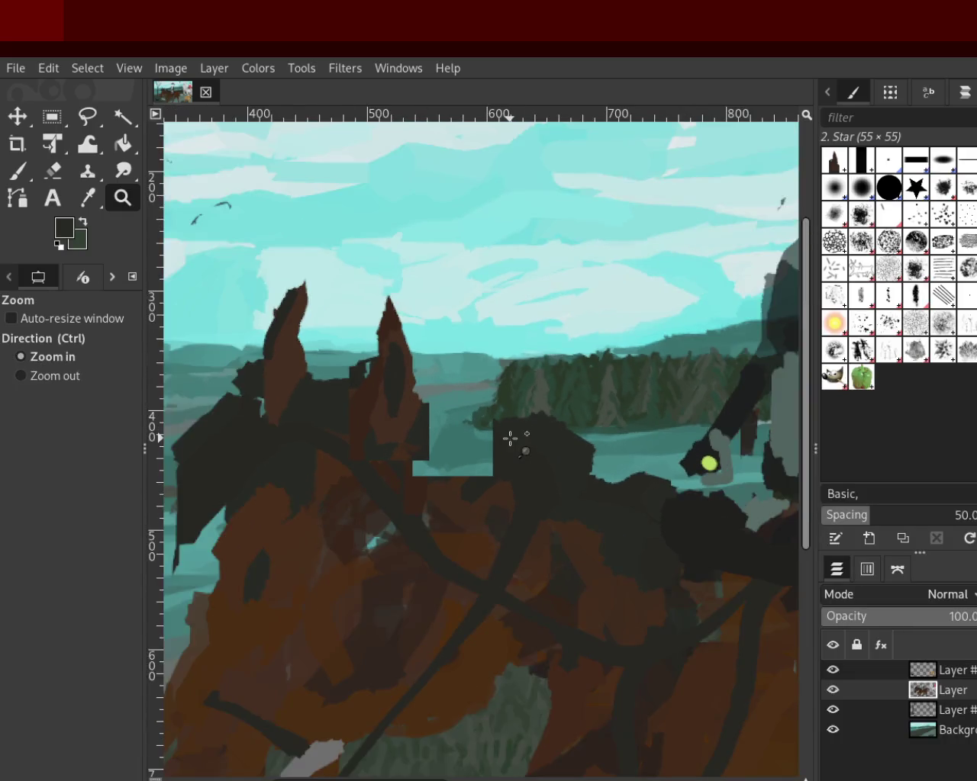
{"action": "left_click", "coordinate": [515, 436]}
{"action": "left_click", "coordinate": [17, 145]}
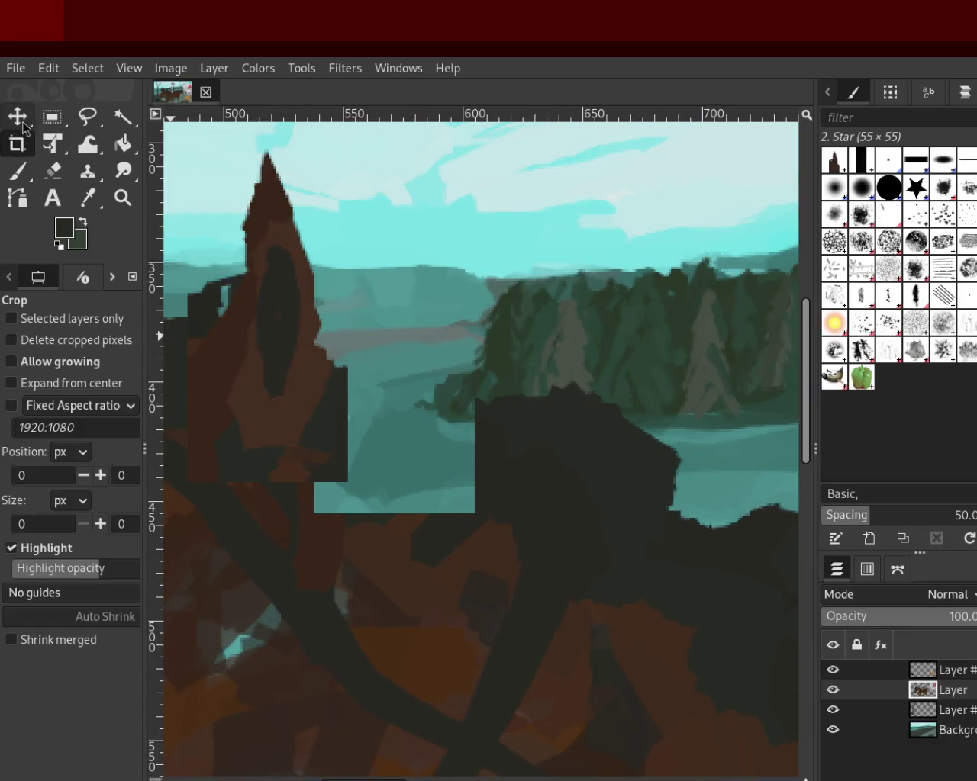
{"action": "left_click", "coordinate": [17, 171]}
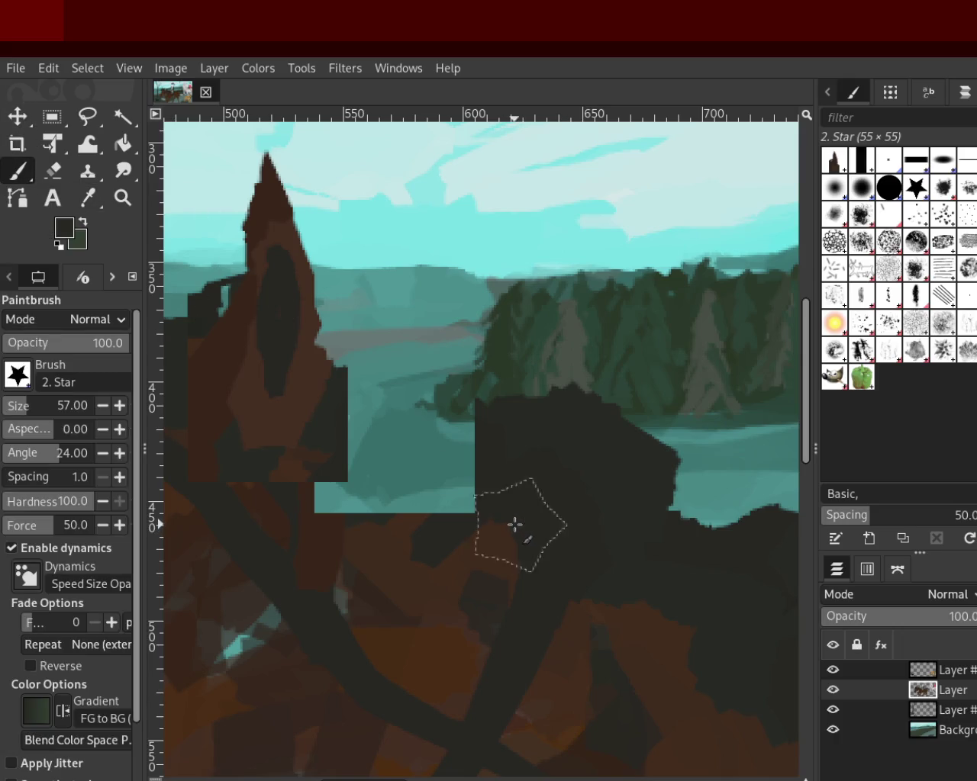
{"action": "left_click_drag", "start_coordinate": [19, 408], "coordinate": [187, 471]}
{"action": "left_click", "coordinate": [35, 406]}
{"action": "left_click", "coordinate": [61, 548]}
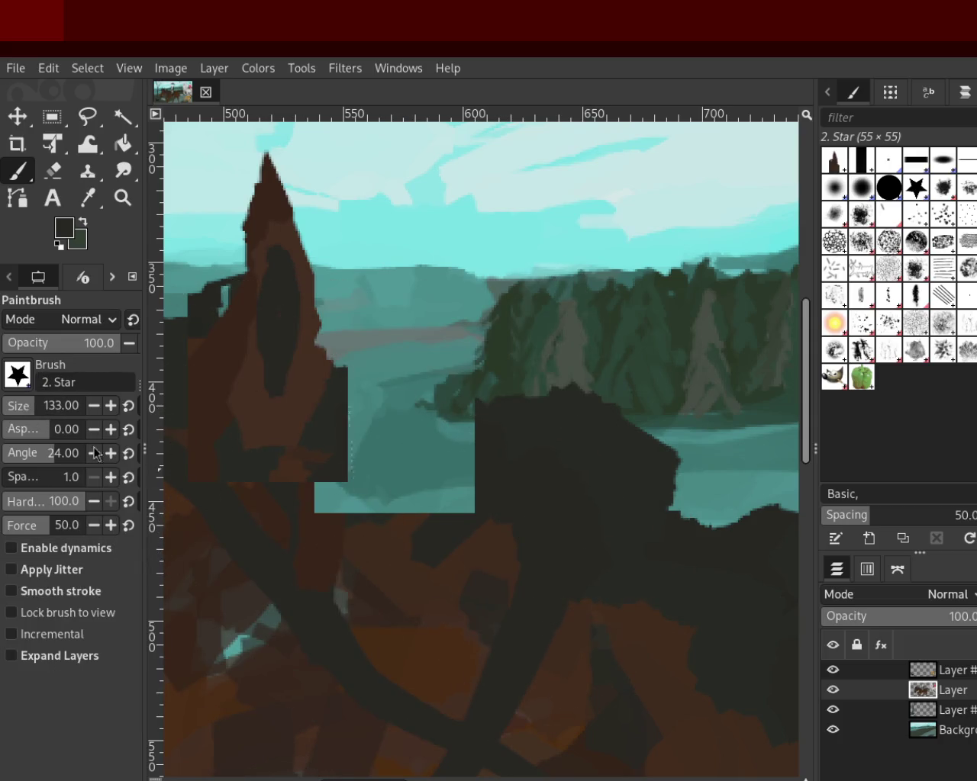
{"action": "left_click", "coordinate": [14, 412]}
Step: Paint dark over the teal gap, undo the overreaching stroke, and switch to the Eraser
{"action": "mouse_move", "coordinate": [511, 499]}
{"action": "left_mouse_down"}
{"action": "mouse_move", "coordinate": [314, 493]}
{"action": "mouse_move", "coordinate": [359, 435]}
{"action": "mouse_move", "coordinate": [360, 414]}
{"action": "mouse_move", "coordinate": [428, 408]}
{"action": "mouse_move", "coordinate": [556, 447]}
{"action": "left_mouse_up"}
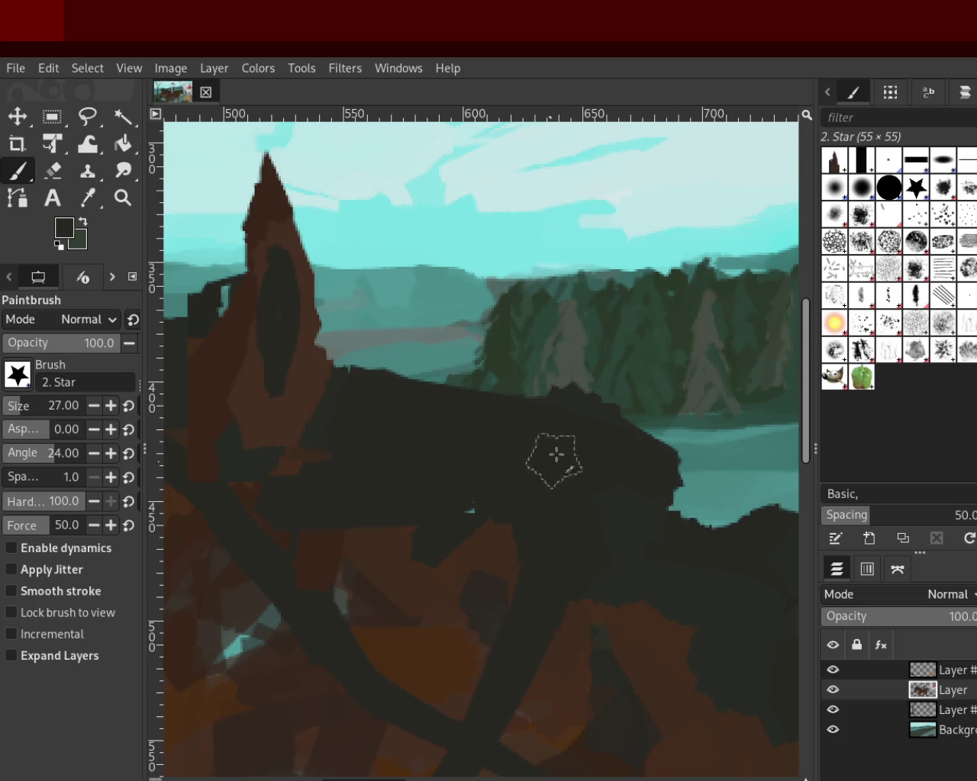
{"action": "left_click_drag", "start_coordinate": [588, 399], "coordinate": [364, 377]}
{"action": "key", "text": "ctrl+z"}
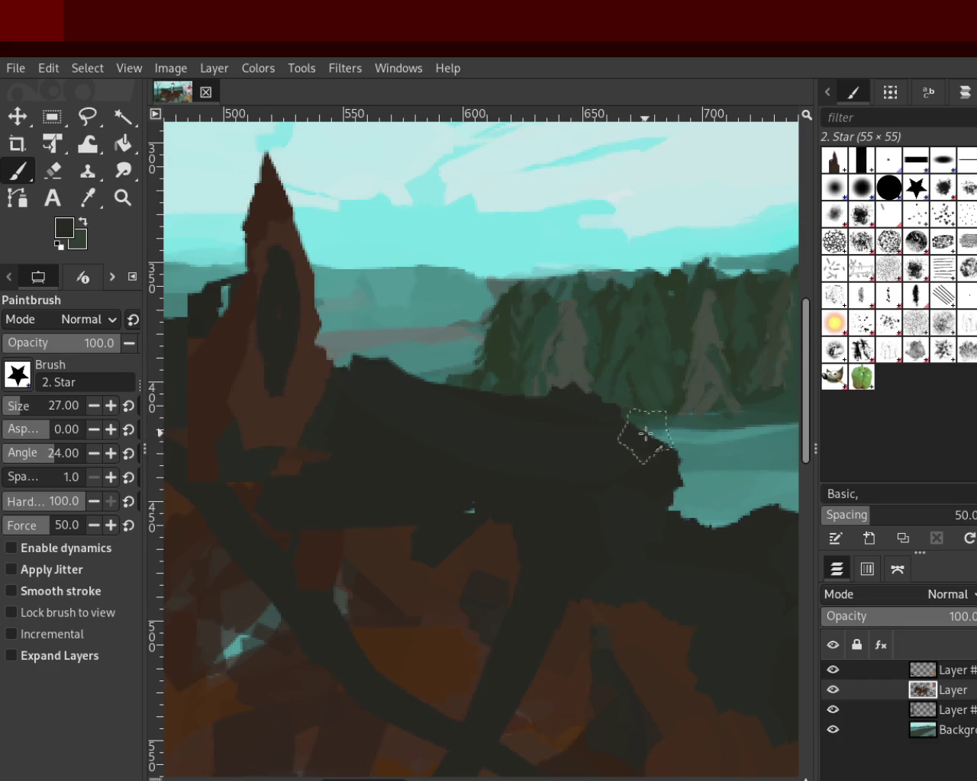
{"action": "key", "text": "z"}
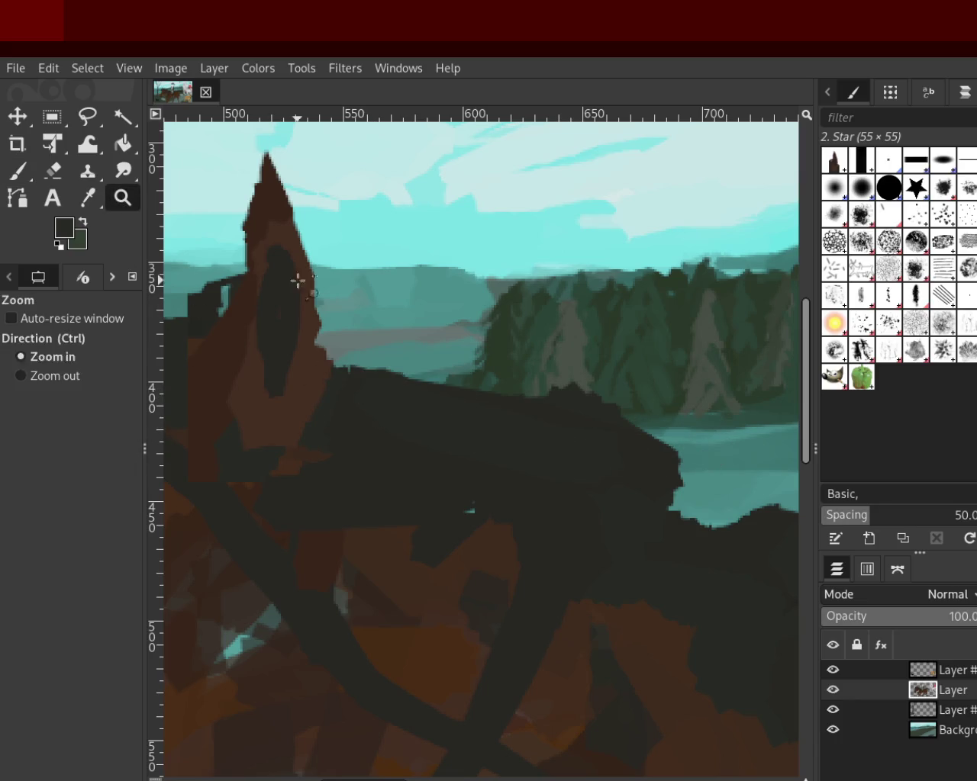
{"action": "left_click", "coordinate": [592, 462], "text": "ctrl"}
{"action": "left_click", "coordinate": [589, 463], "text": "ctrl"}
{"action": "left_click", "coordinate": [588, 462], "text": "ctrl"}
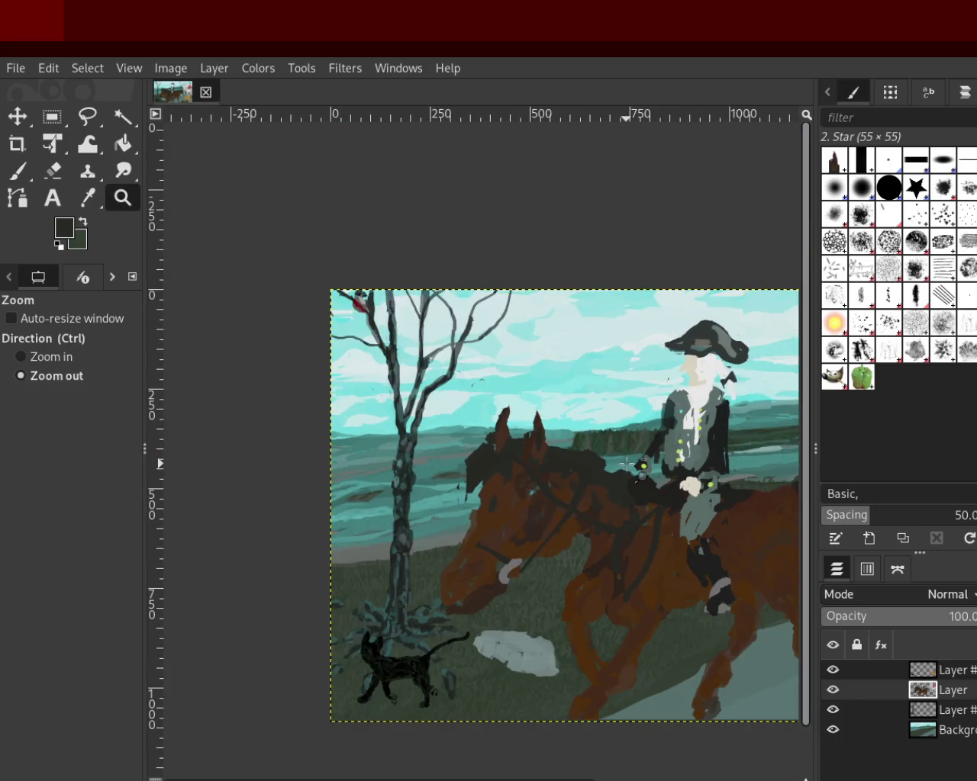
{"action": "left_click", "coordinate": [566, 465]}
{"action": "key", "text": "shift+e"}
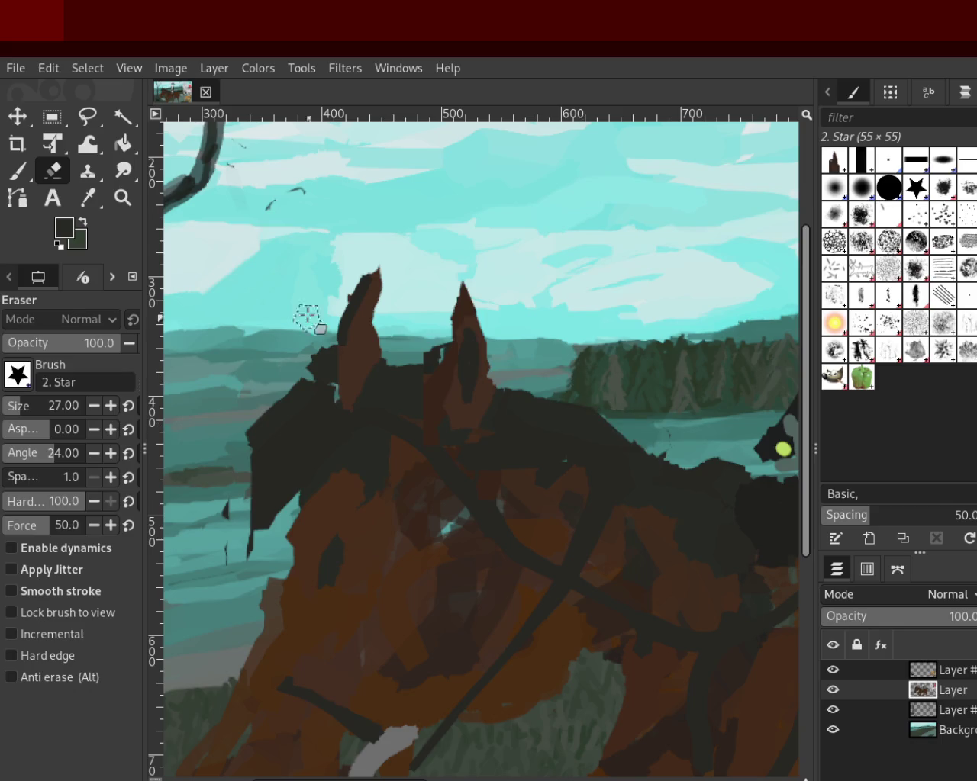
Step: Zoom around the painting, checking the white horse's head, then settle on the brown horse and rider
{"action": "left_click", "coordinate": [122, 197]}
{"action": "left_click", "coordinate": [445, 384], "text": "ctrl"}
{"action": "left_click", "coordinate": [446, 384], "text": "ctrl"}
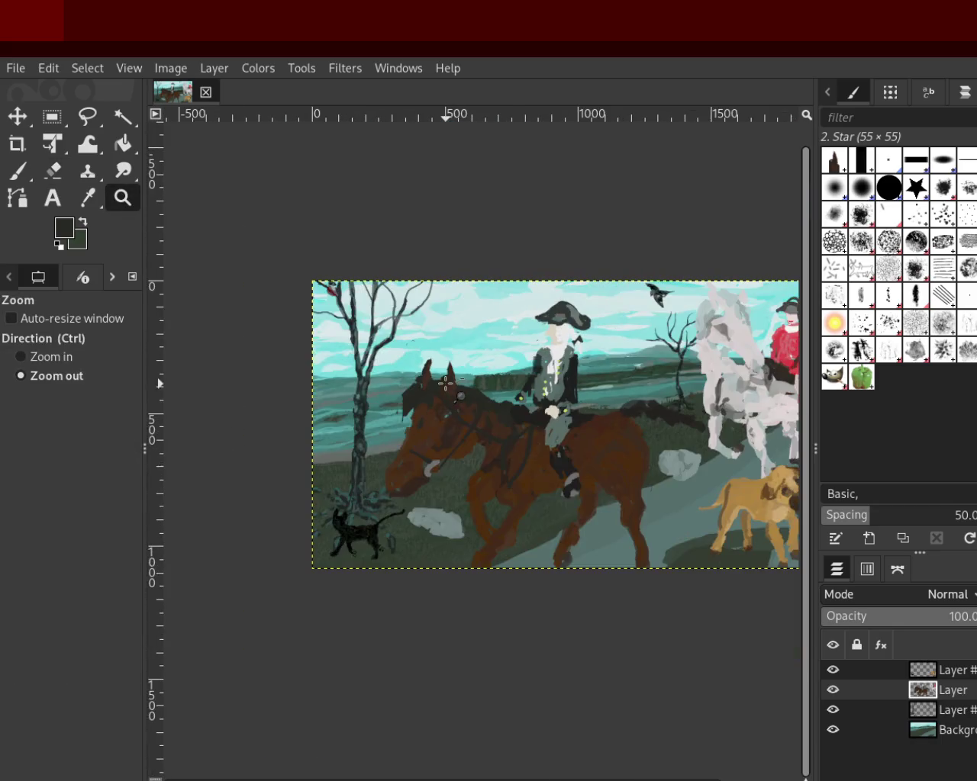
{"action": "left_click", "coordinate": [508, 458], "text": "ctrl"}
{"action": "left_click", "coordinate": [624, 427]}
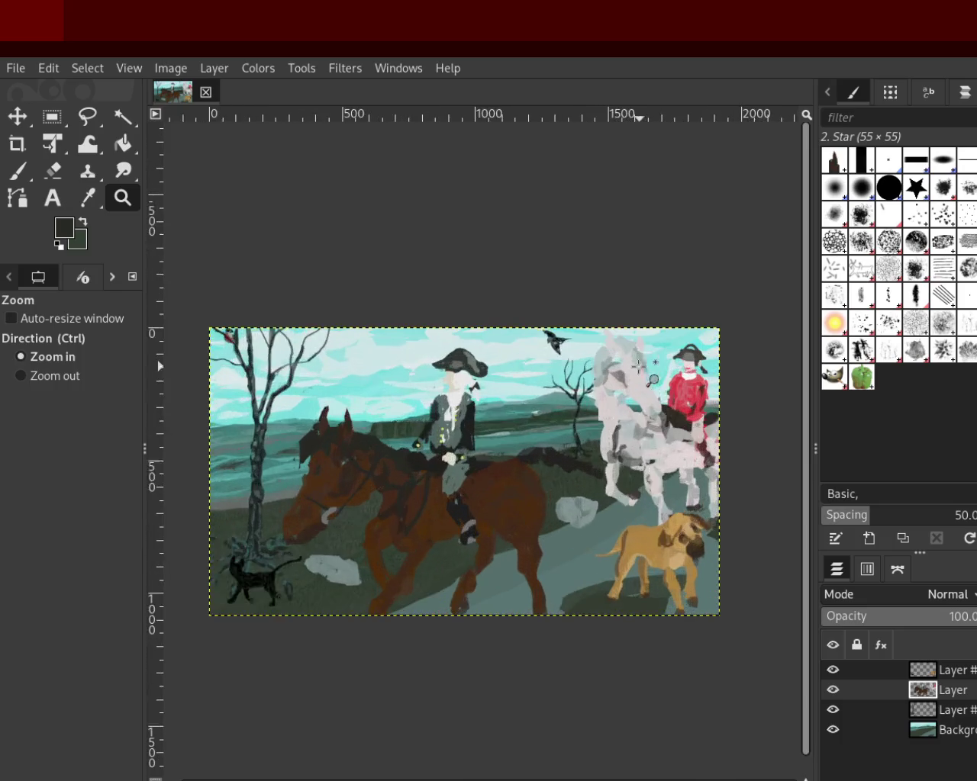
{"action": "left_click", "coordinate": [626, 408]}
{"action": "left_click", "coordinate": [628, 389]}
{"action": "left_click", "coordinate": [631, 362]}
{"action": "left_click", "coordinate": [632, 365], "text": "ctrl"}
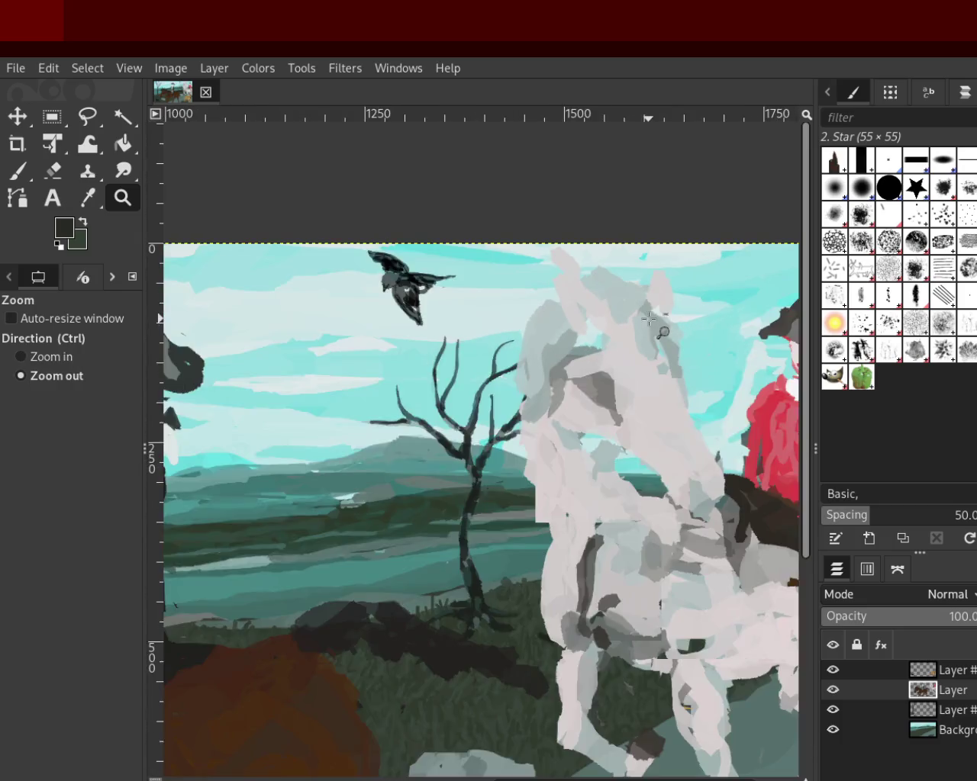
{"action": "left_click", "coordinate": [629, 378], "text": "ctrl"}
{"action": "left_click", "coordinate": [628, 388], "text": "ctrl"}
{"action": "left_click", "coordinate": [627, 397], "text": "ctrl"}
{"action": "left_click", "coordinate": [623, 409], "text": "ctrl"}
{"action": "left_click", "coordinate": [425, 439]}
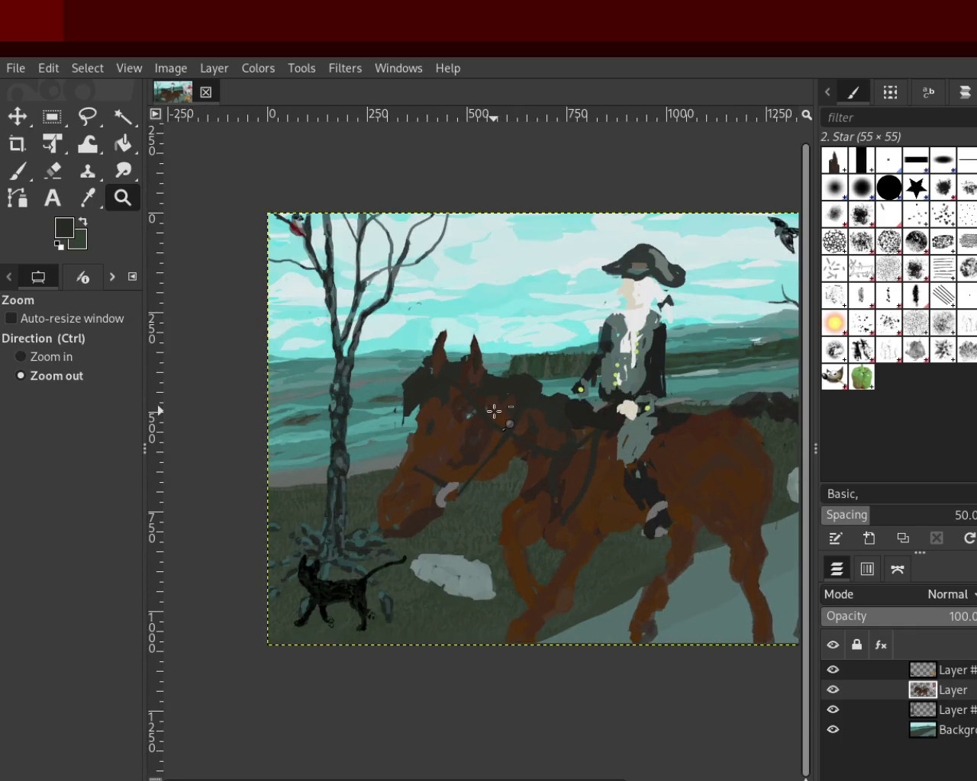
Step: Paste the ear copy, shift it up-left onto the head, merge it down and deselect
{"action": "key", "text": "ctrl+v"}
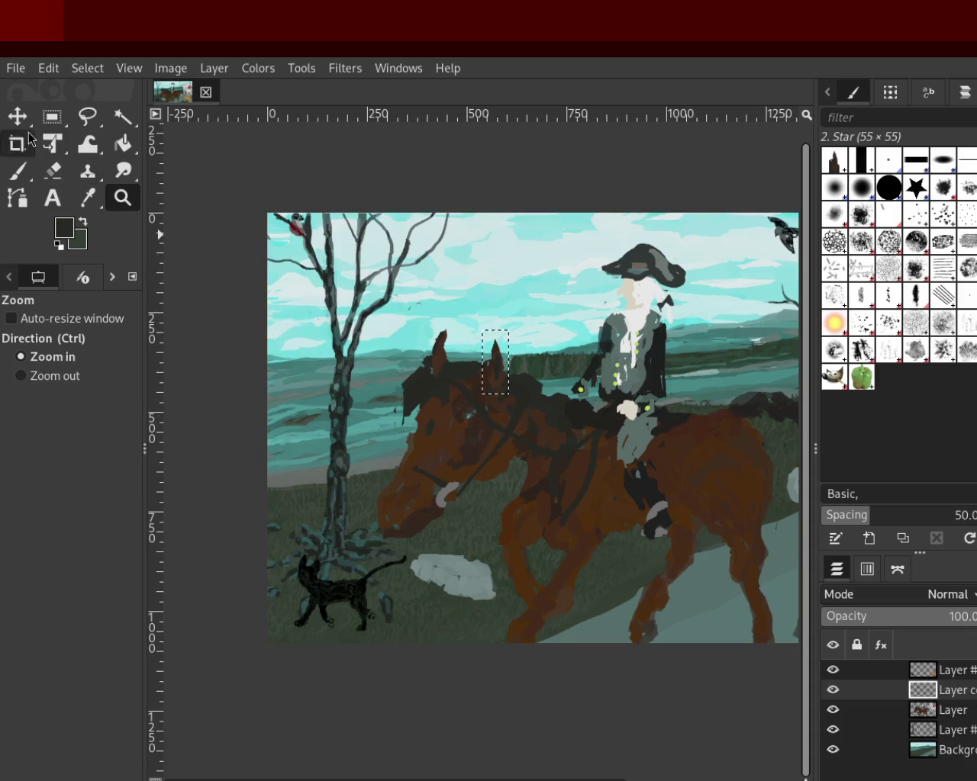
{"action": "key", "text": "m"}
{"action": "mouse_move", "coordinate": [487, 373]}
{"action": "left_mouse_down"}
{"action": "mouse_move", "coordinate": [478, 370]}
{"action": "mouse_move", "coordinate": [490, 402]}
{"action": "mouse_move", "coordinate": [497, 396]}
{"action": "left_mouse_up"}
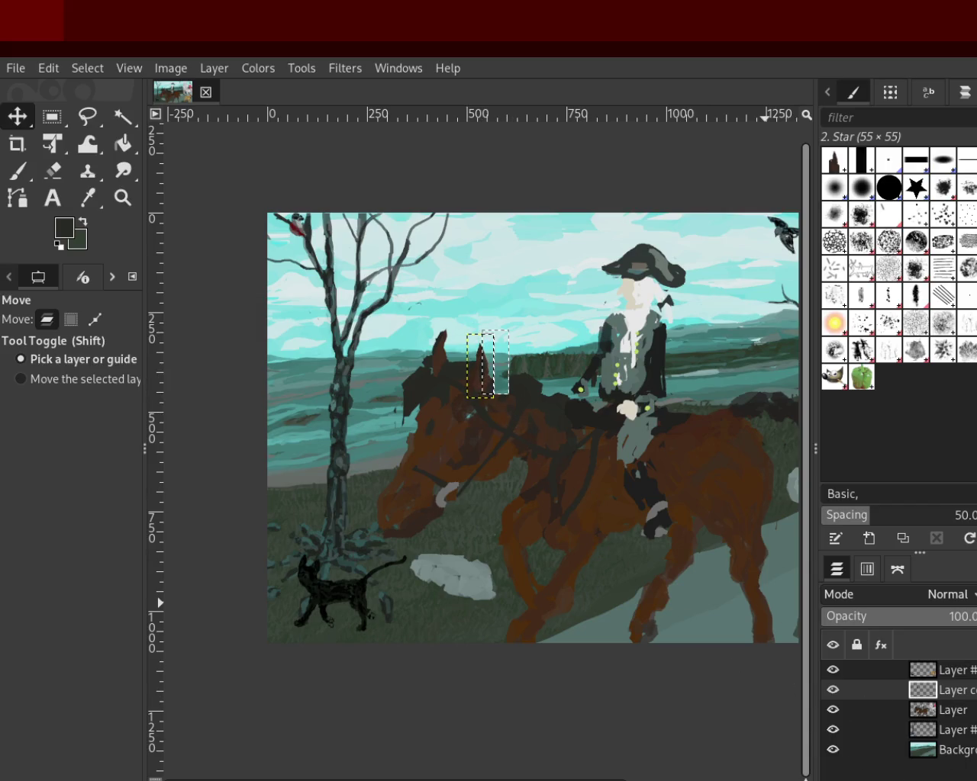
{"action": "key", "text": "ctrl+h"}
{"action": "key", "text": "ctrl+h"}
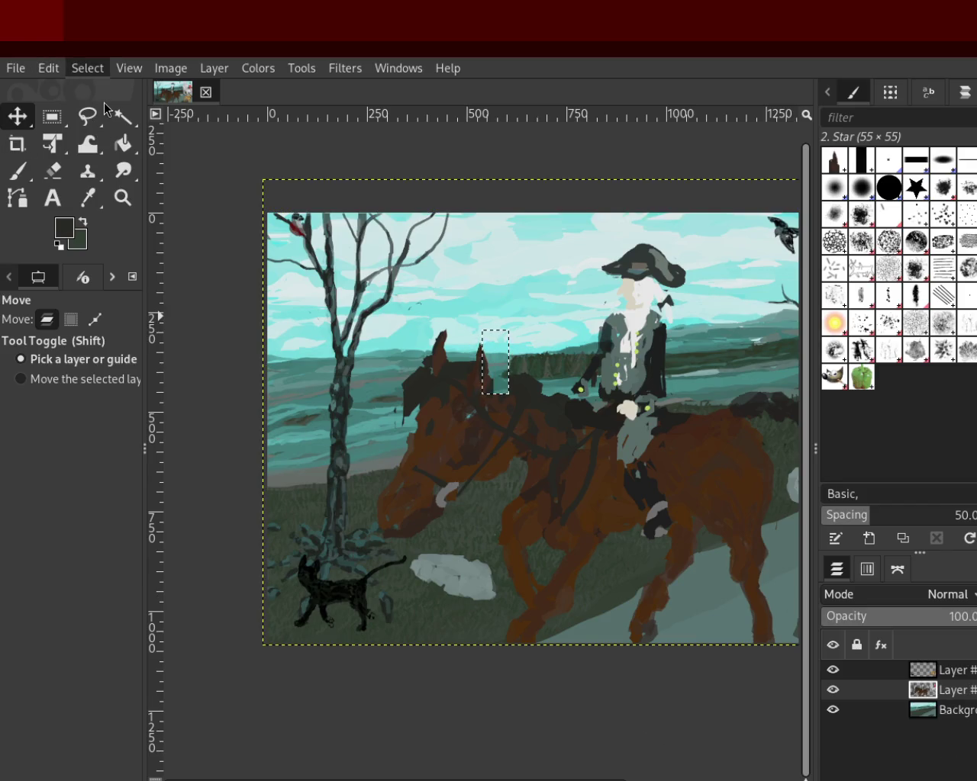
{"action": "key", "text": "ctrl+shift+a"}
Step: Zoom in close and paint dark over the cyan patch between the ears
{"action": "left_click", "coordinate": [122, 197]}
{"action": "left_click", "coordinate": [200, 232], "text": "ctrl"}
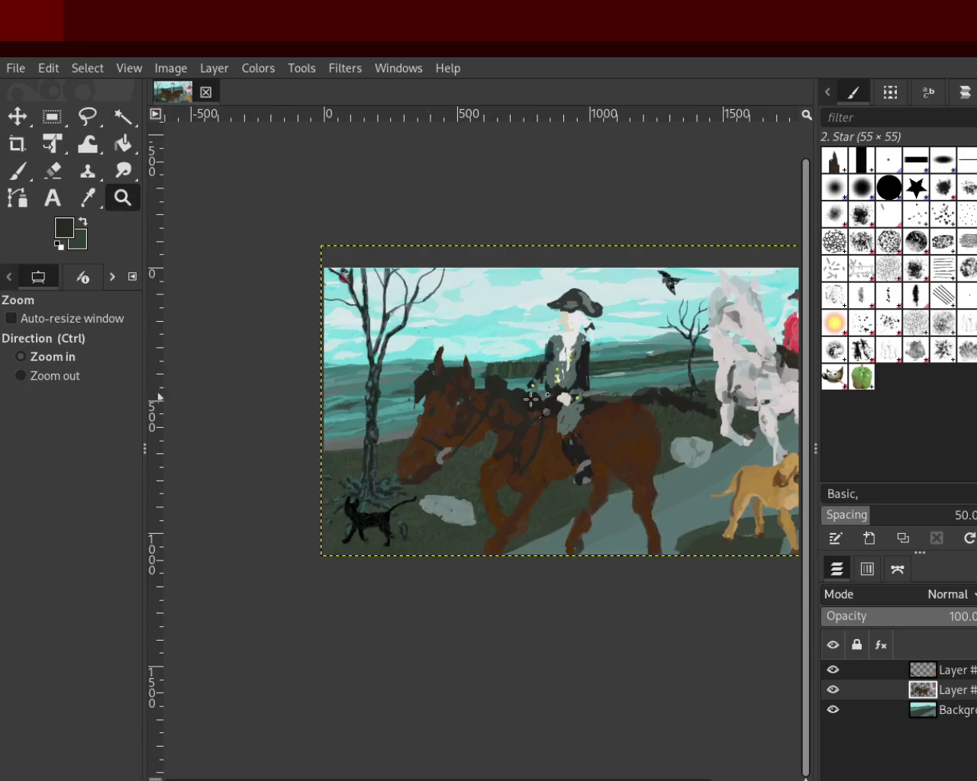
{"action": "left_click", "coordinate": [471, 388]}
{"action": "left_click", "coordinate": [471, 390]}
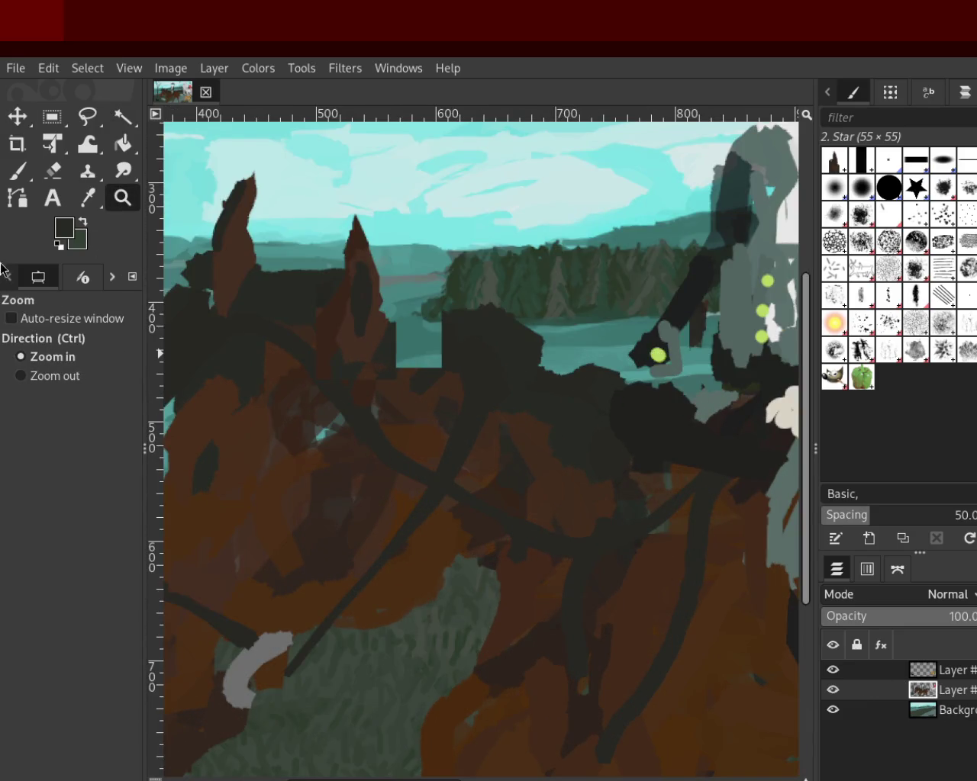
{"action": "left_click", "coordinate": [18, 171]}
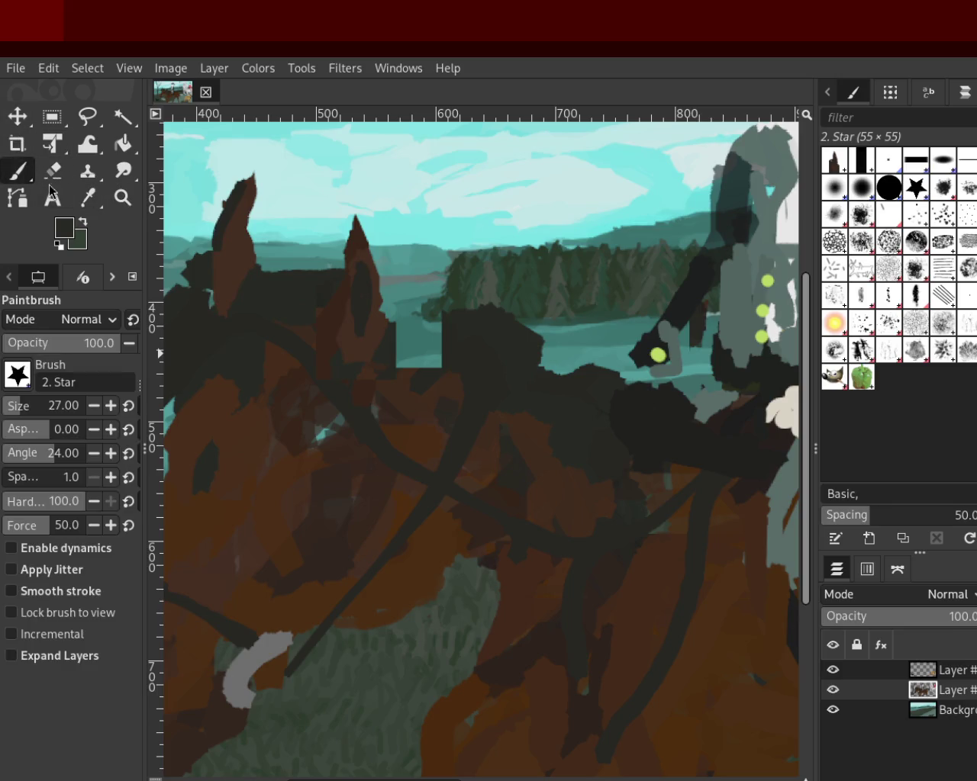
{"action": "mouse_move", "coordinate": [503, 374]}
{"action": "left_mouse_down"}
{"action": "mouse_move", "coordinate": [374, 349]}
{"action": "mouse_move", "coordinate": [495, 358]}
{"action": "mouse_move", "coordinate": [402, 348]}
{"action": "mouse_move", "coordinate": [442, 333]}
{"action": "mouse_move", "coordinate": [414, 370]}
{"action": "left_mouse_up"}
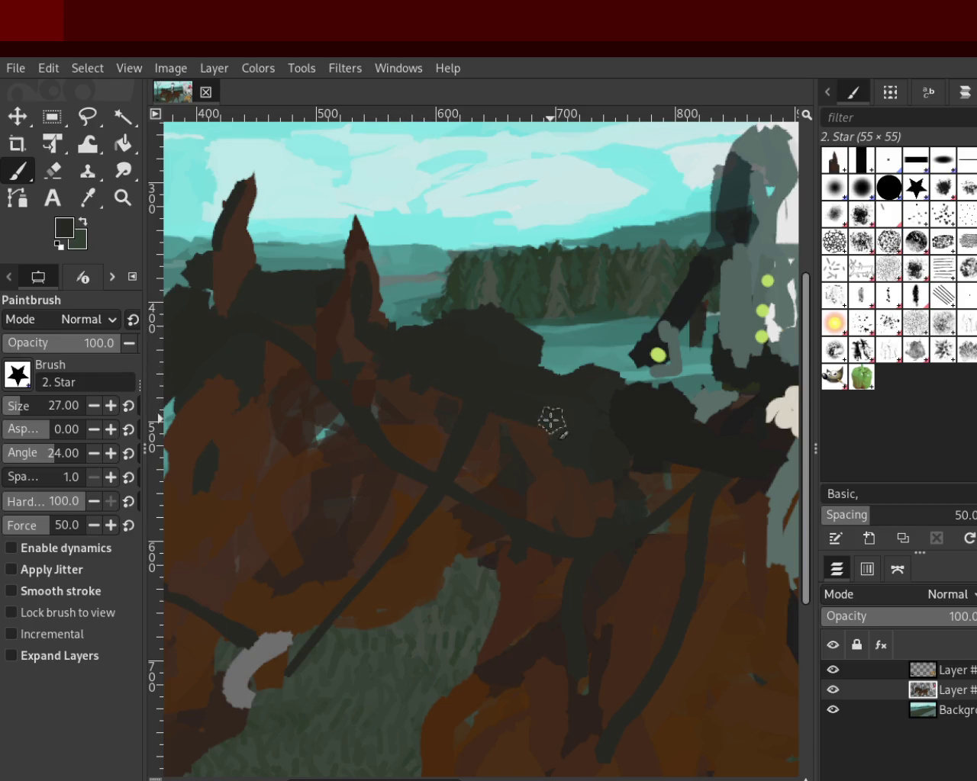
Step: Erase the excess dark paint along the mane's upper edge against the sky
{"action": "left_click", "coordinate": [122, 197]}
{"action": "left_click", "coordinate": [466, 440]}
{"action": "left_click", "coordinate": [466, 441]}
{"action": "left_click", "coordinate": [466, 440]}
{"action": "left_click", "coordinate": [466, 440], "text": "ctrl"}
{"action": "left_click", "coordinate": [466, 441], "text": "ctrl"}
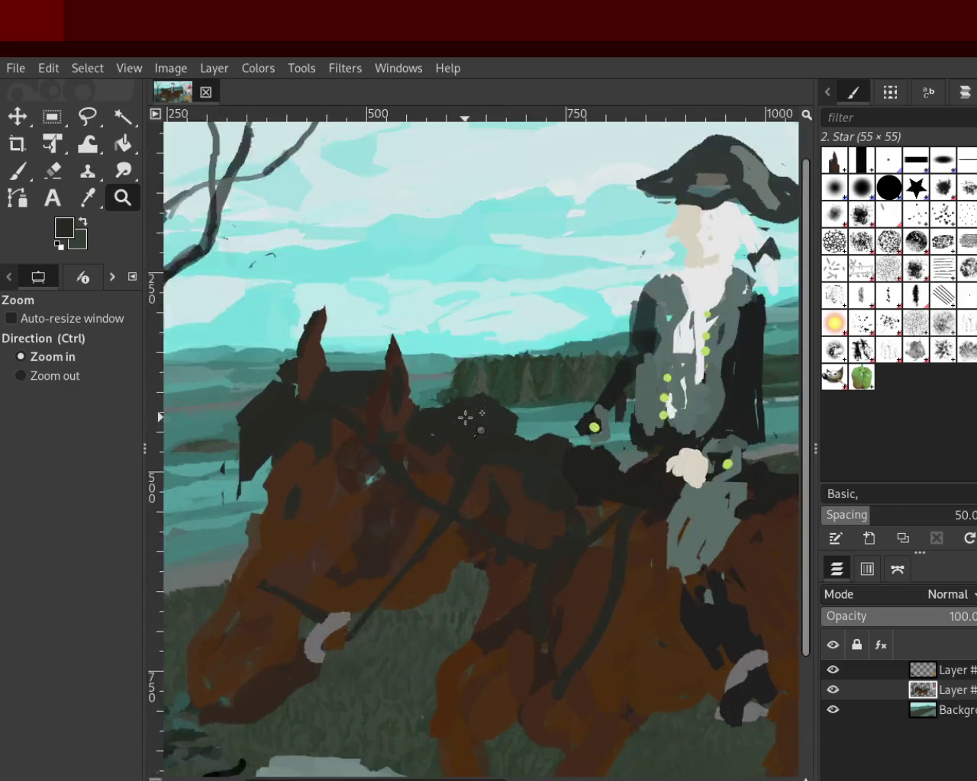
{"action": "left_click", "coordinate": [466, 440], "text": "ctrl"}
{"action": "left_click", "coordinate": [53, 171]}
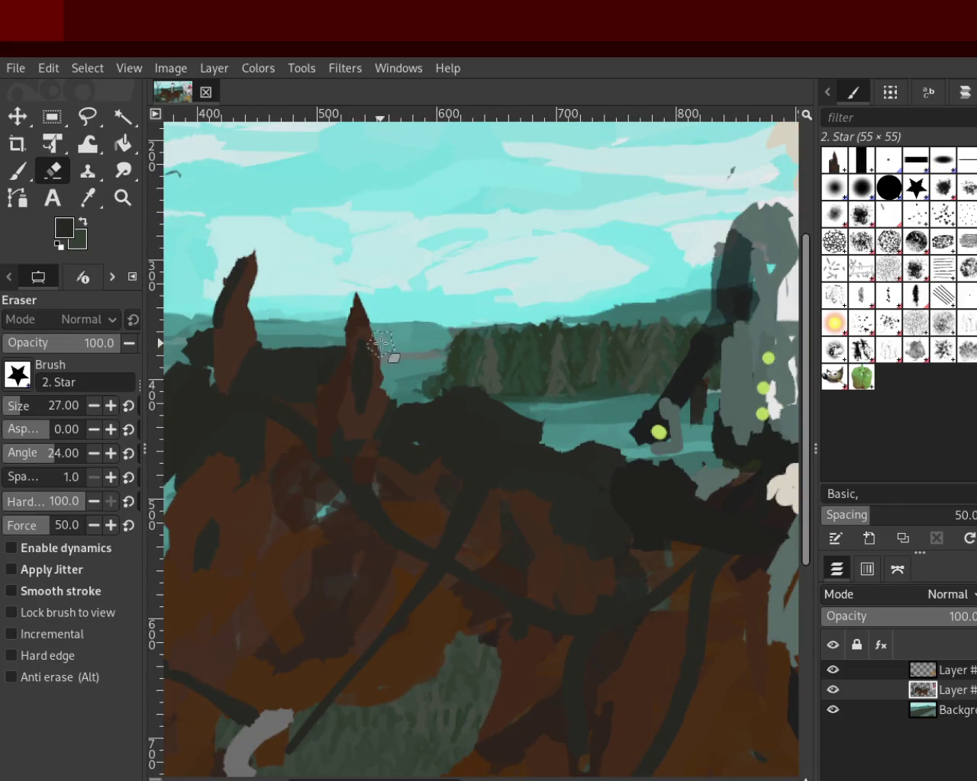
{"action": "mouse_move", "coordinate": [373, 378]}
{"action": "left_mouse_down"}
{"action": "mouse_move", "coordinate": [531, 432]}
{"action": "mouse_move", "coordinate": [455, 381]}
{"action": "mouse_move", "coordinate": [525, 408]}
{"action": "mouse_move", "coordinate": [466, 408]}
{"action": "left_mouse_up"}
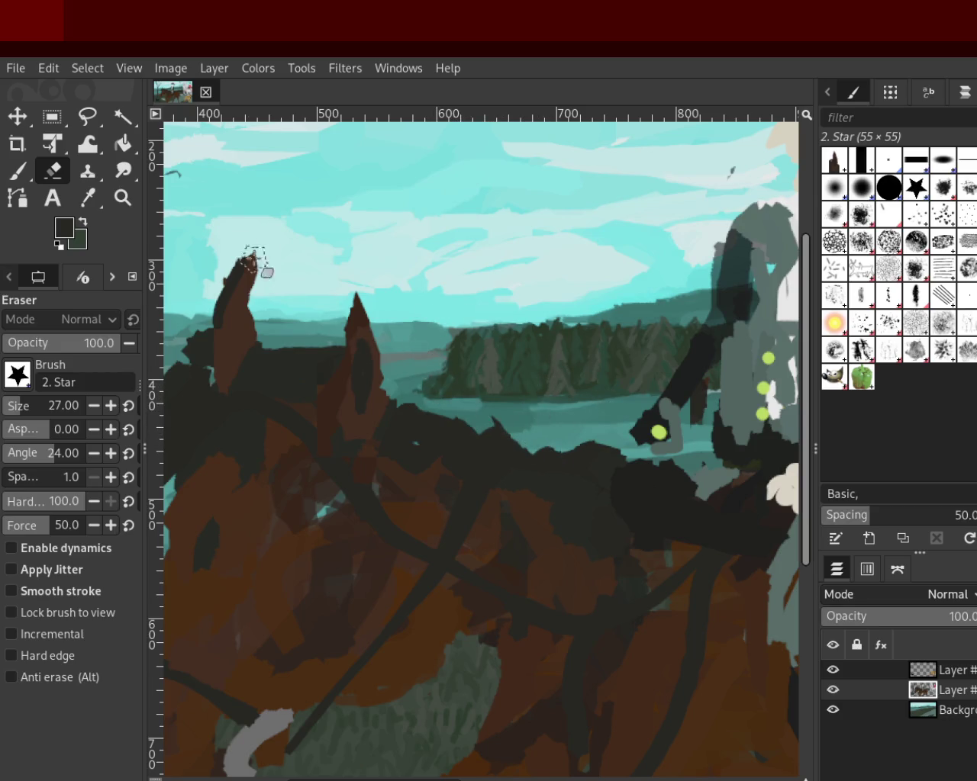
{"action": "left_click", "coordinate": [18, 171]}
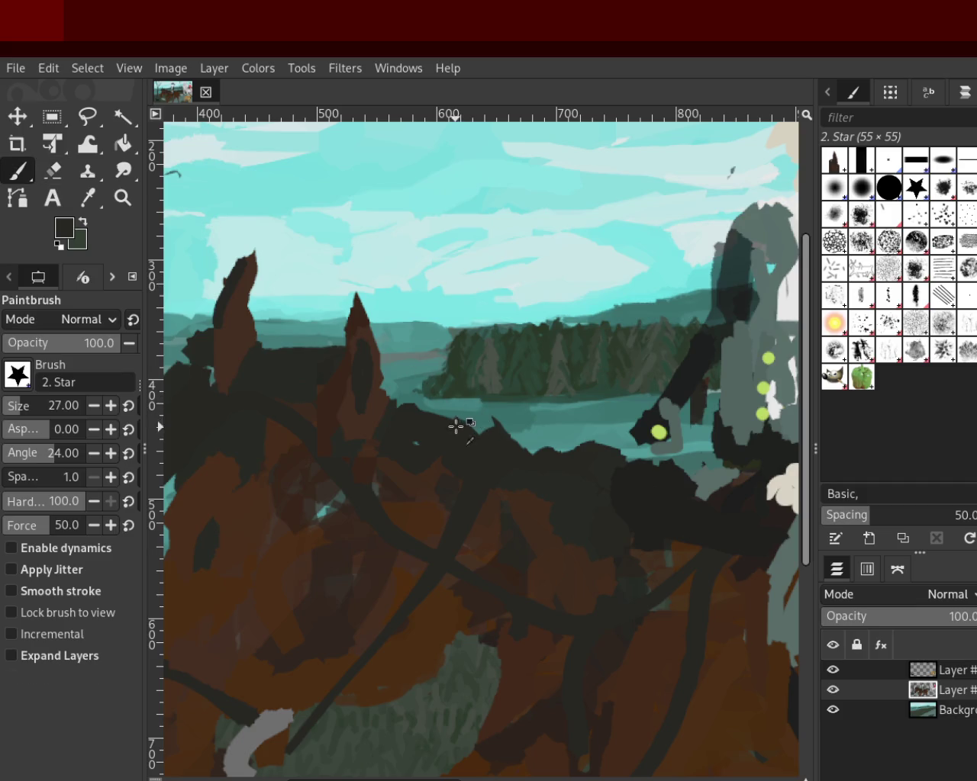